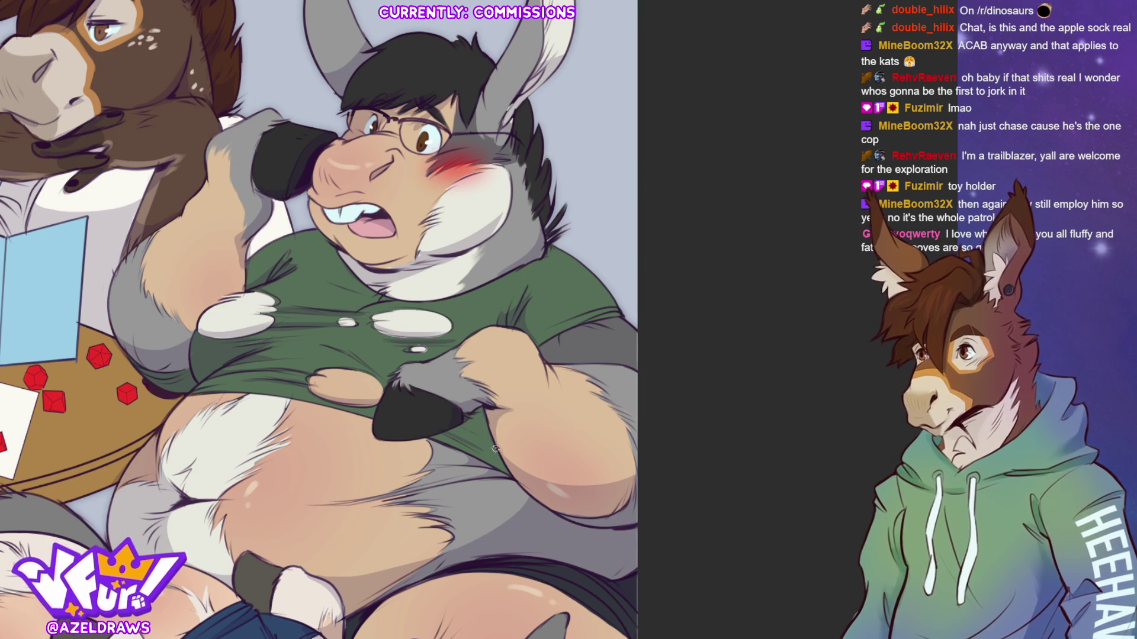
Sample shading colours from the artwork near the chair area.
{"action": "left_click", "coordinate": [496, 411], "text": "ctrl"}
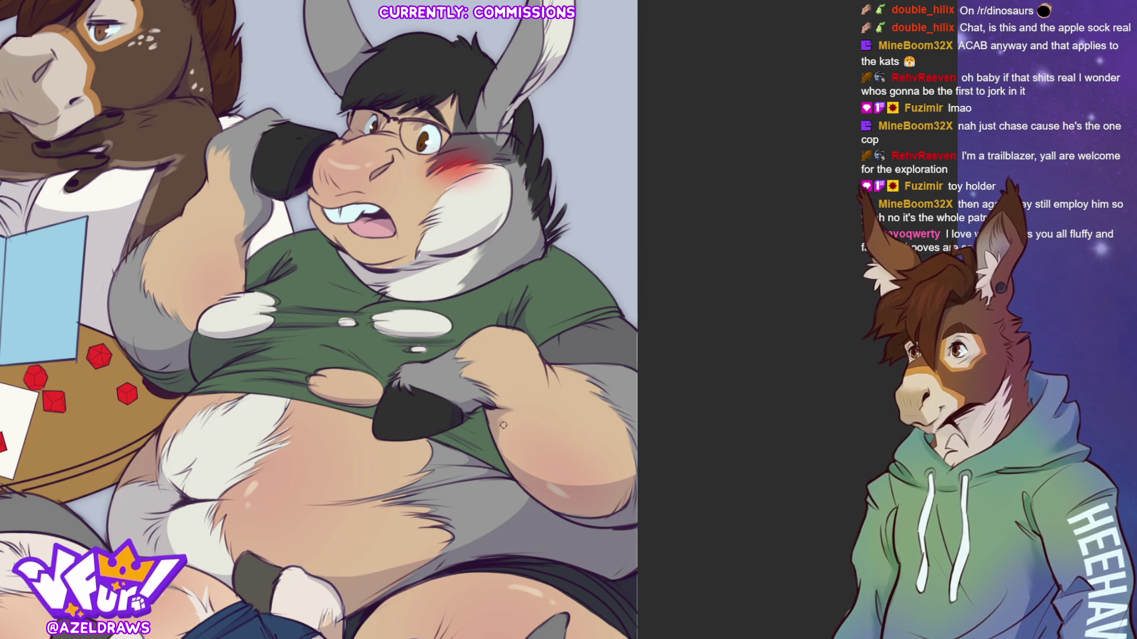
{"action": "left_click", "coordinate": [520, 424], "text": "ctrl"}
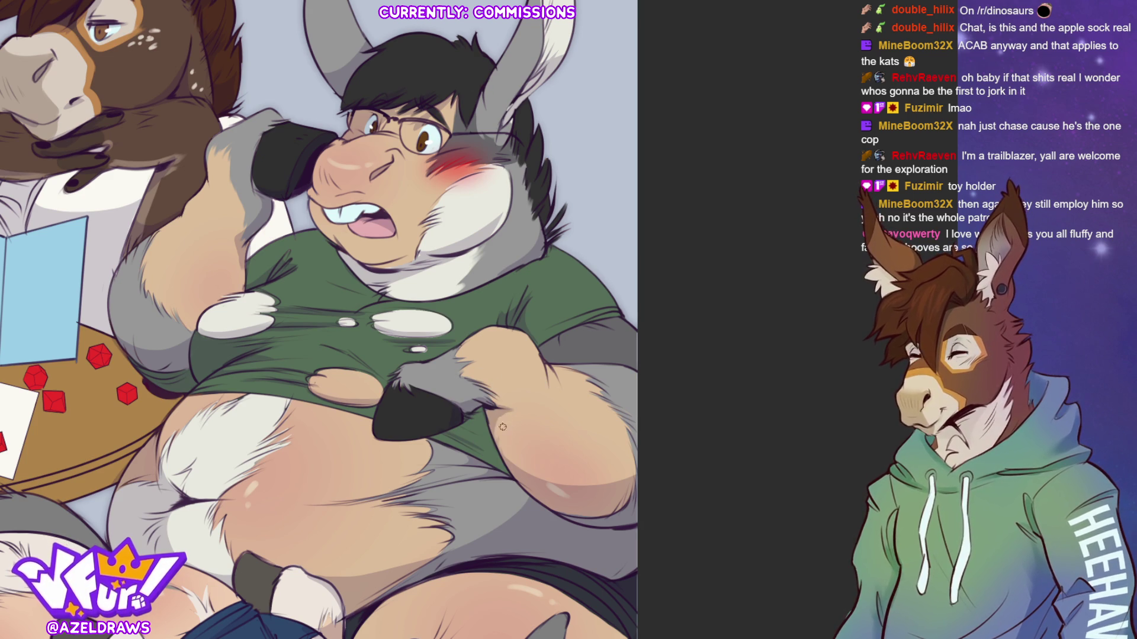
{"action": "left_click", "coordinate": [494, 416], "text": "ctrl"}
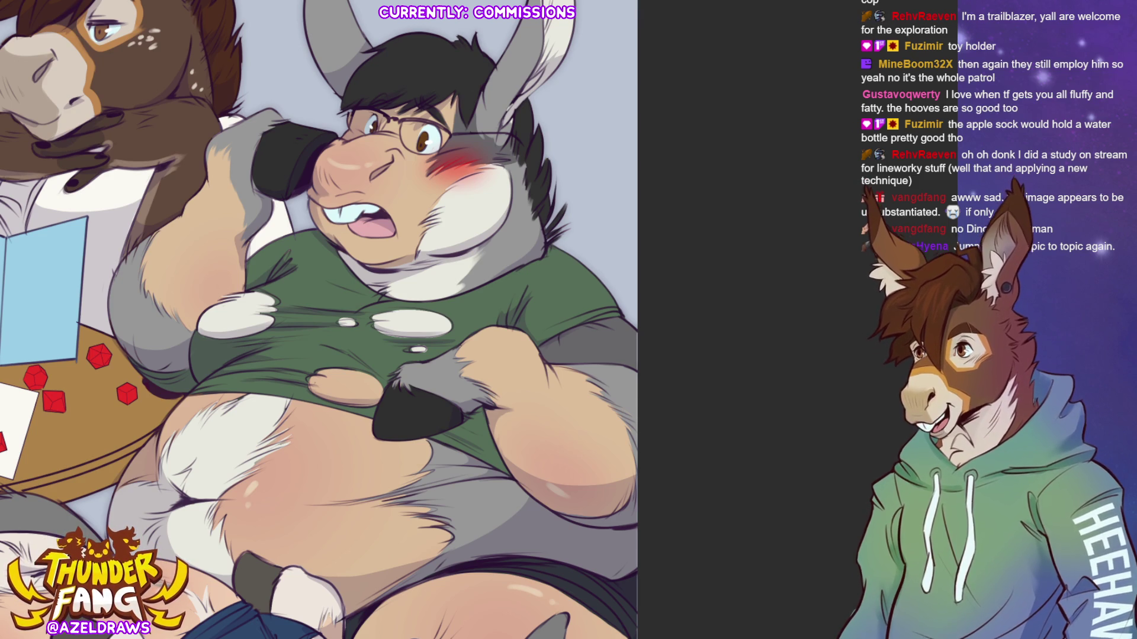
Bring the chair at the bottom of the canvas into view and stroke the rear's lower contour.
{"action": "left_click_drag", "start_coordinate": [383, 400], "coordinate": [454, 213]}
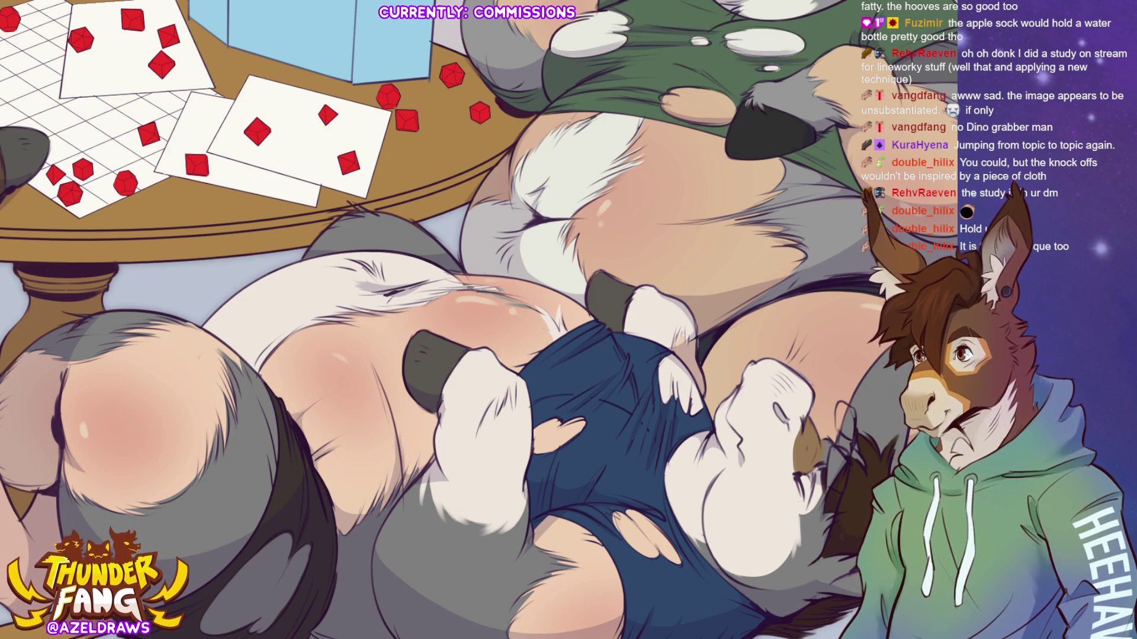
{"action": "left_click_drag", "start_coordinate": [482, 429], "coordinate": [357, 260]}
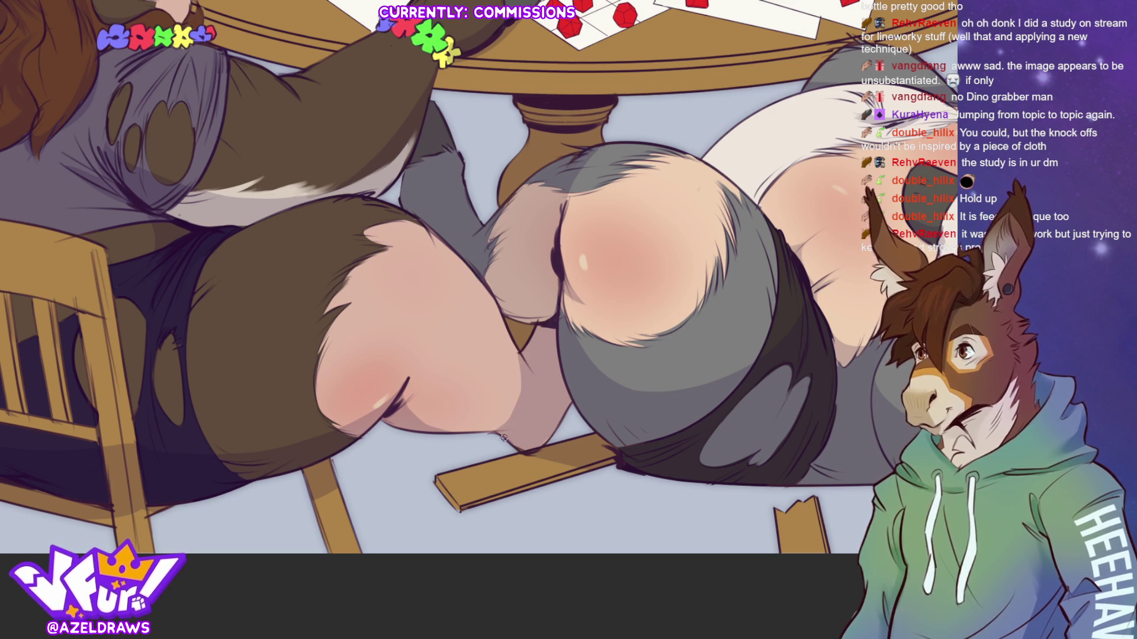
{"action": "left_click_drag", "start_coordinate": [517, 345], "coordinate": [463, 439]}
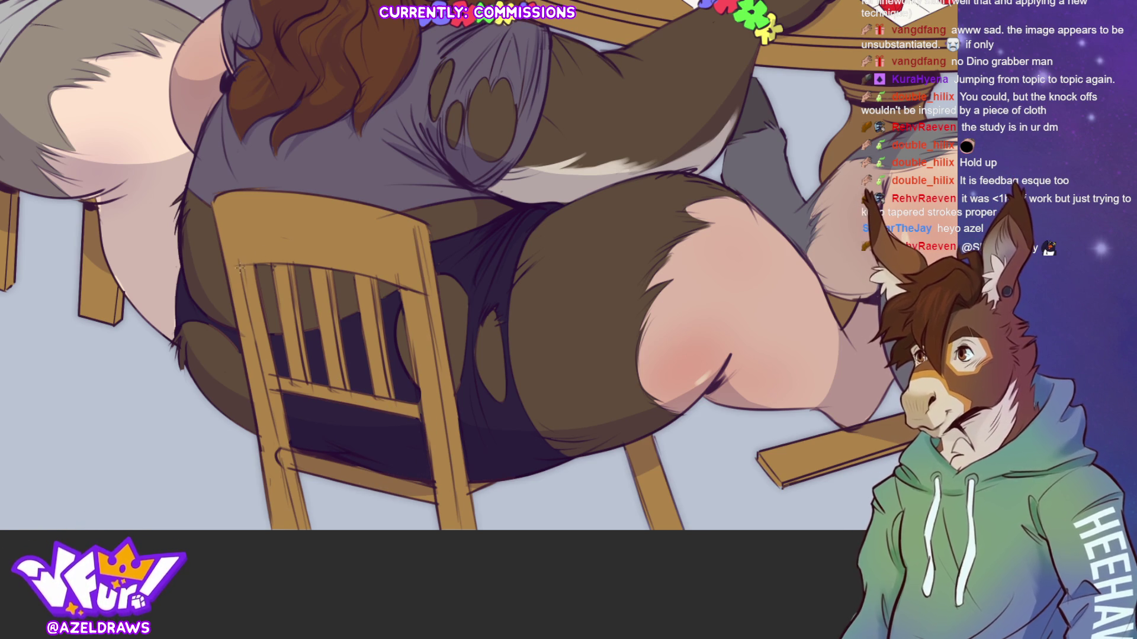
Start tracing a selection outline along the chair's left post.
{"action": "mouse_move", "coordinate": [240, 265]}
{"action": "left_mouse_down"}
{"action": "mouse_move", "coordinate": [271, 350]}
{"action": "mouse_move", "coordinate": [273, 418]}
{"action": "mouse_move", "coordinate": [303, 553]}
{"action": "mouse_move", "coordinate": [271, 547]}
{"action": "mouse_move", "coordinate": [237, 293]}
{"action": "left_mouse_up"}
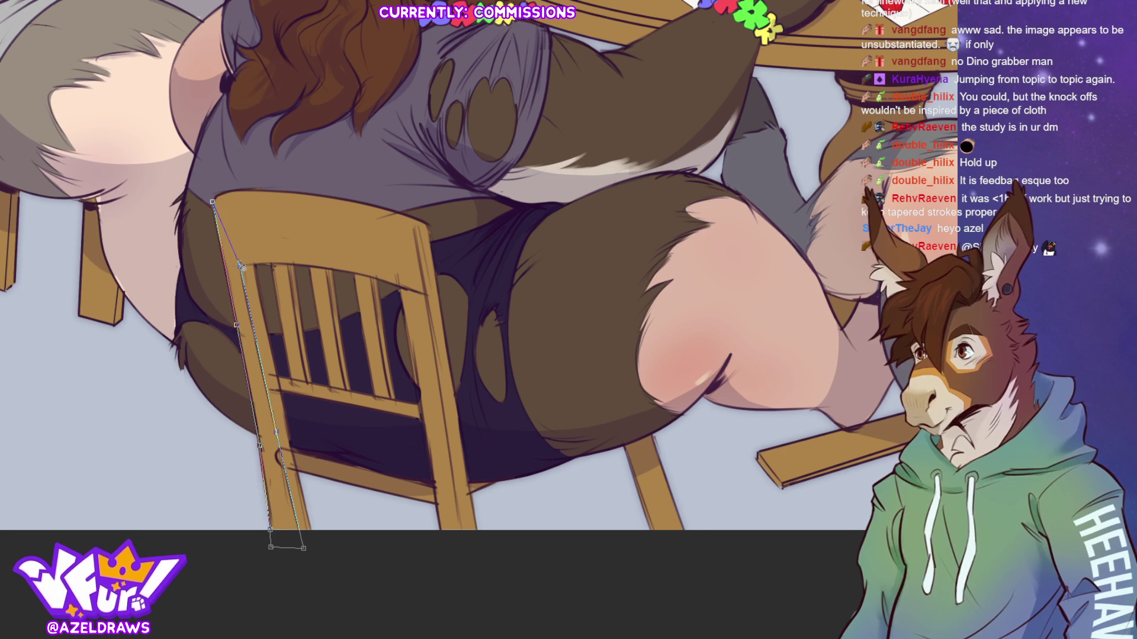
Close the chair-post selection, darken it and deselect.
{"action": "left_click", "coordinate": [240, 264]}
{"action": "left_click", "coordinate": [328, 549]}
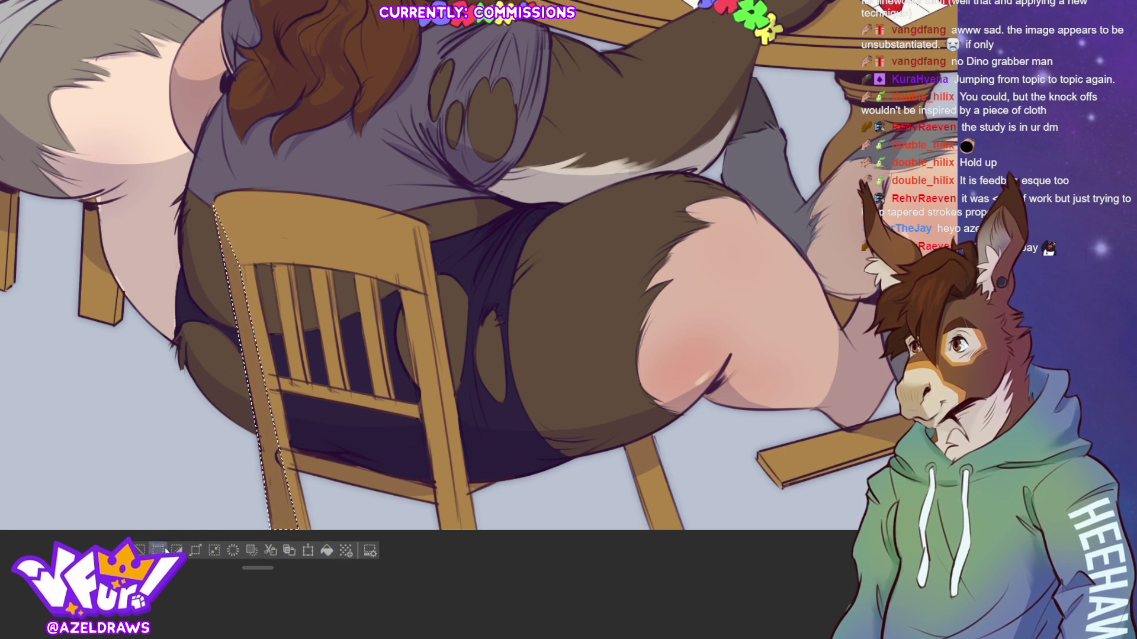
{"action": "key", "text": "ctrl+d"}
Outline a polyline selection around the chair's top rail and back, then clear it.
{"action": "left_click", "coordinate": [238, 265]}
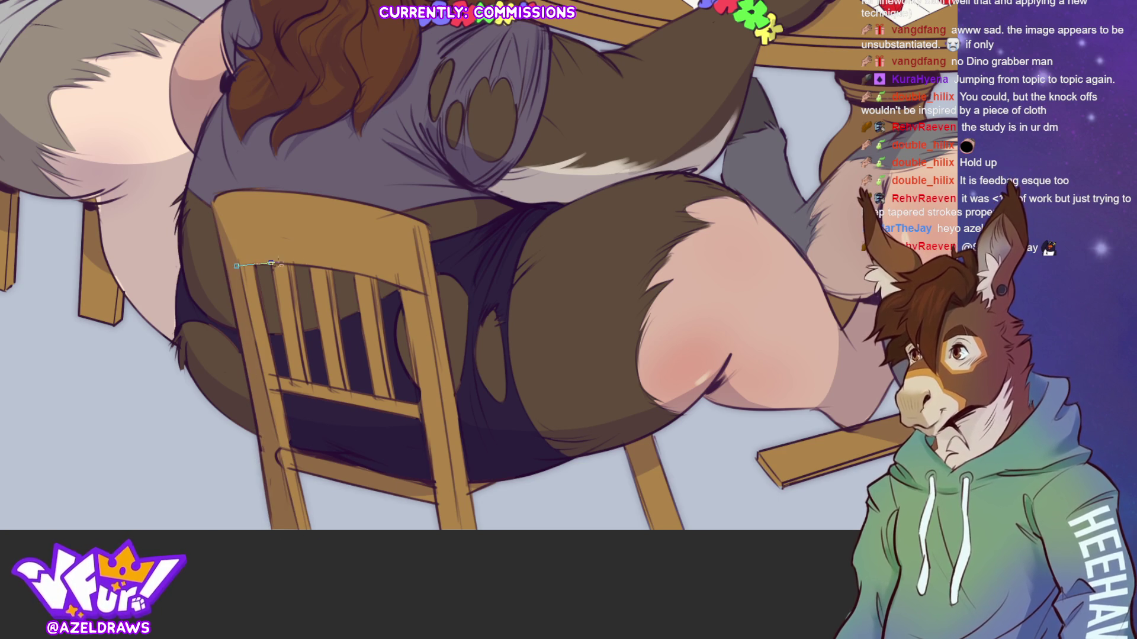
{"action": "left_click", "coordinate": [325, 269]}
{"action": "left_click", "coordinate": [374, 281]}
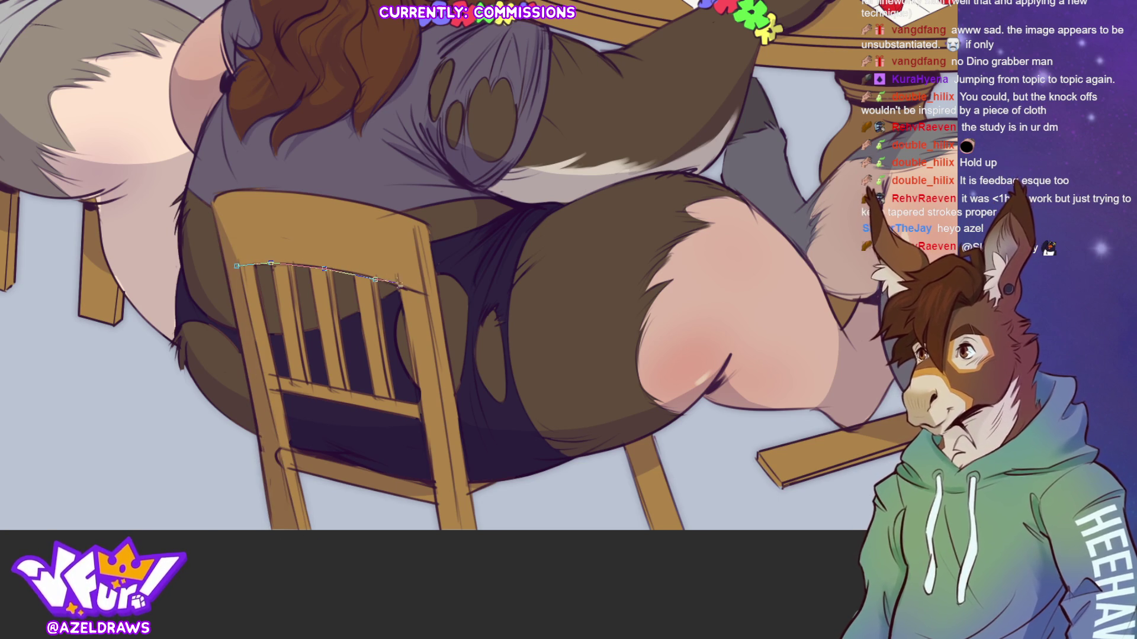
{"action": "left_click", "coordinate": [425, 293]}
{"action": "left_click", "coordinate": [413, 223]}
{"action": "left_click", "coordinate": [350, 206]}
{"action": "left_click", "coordinate": [266, 196]}
{"action": "left_click", "coordinate": [215, 199]}
{"action": "left_click", "coordinate": [236, 265]}
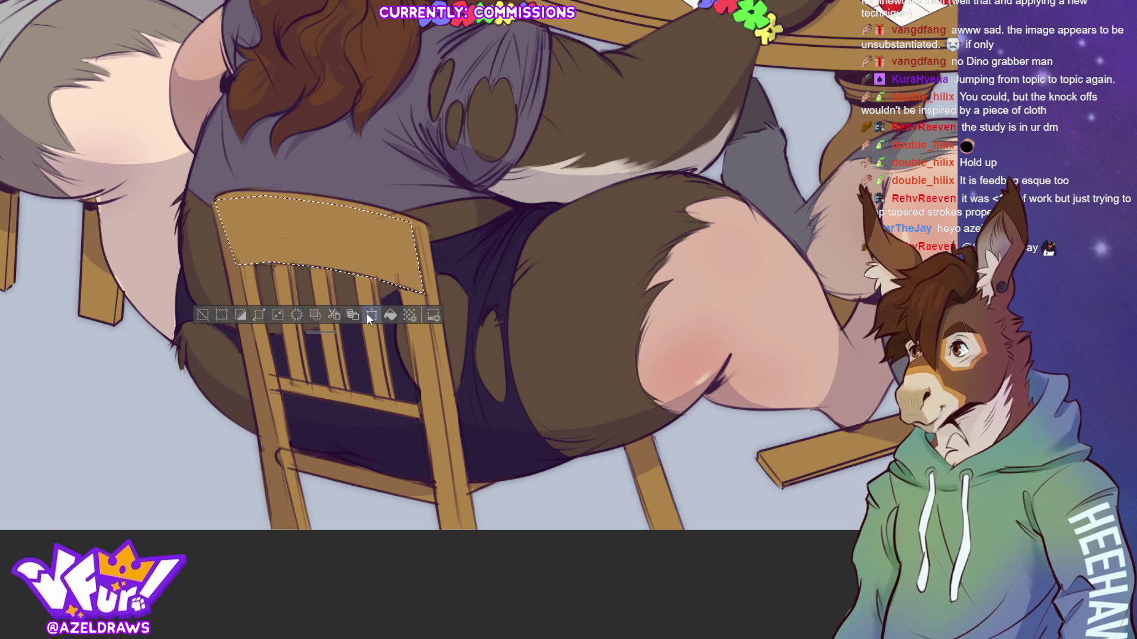
{"action": "left_click", "coordinate": [200, 315]}
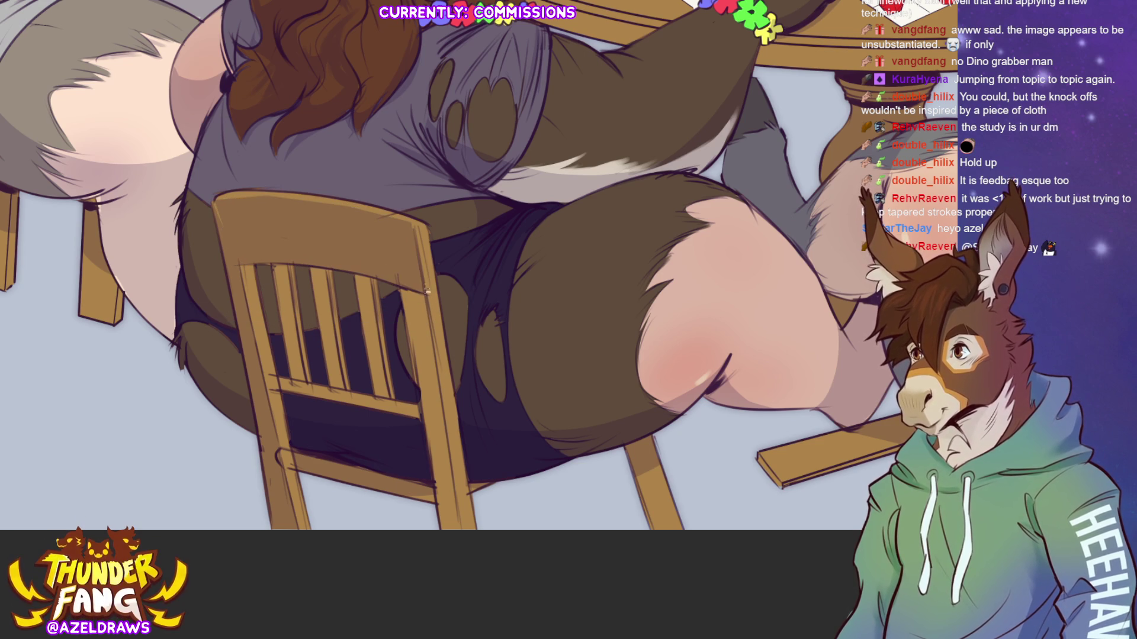
Select the chair leg with a polyline outline, then clear the selection.
{"action": "left_click", "coordinate": [424, 289]}
{"action": "left_click", "coordinate": [464, 544]}
{"action": "left_click", "coordinate": [441, 542]}
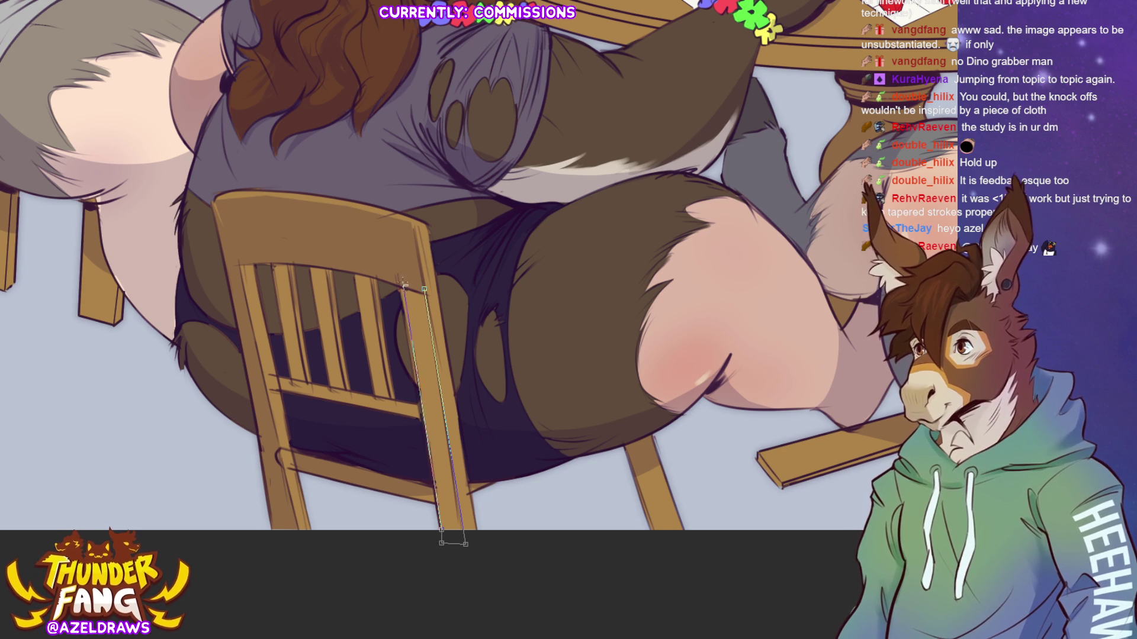
{"action": "left_click", "coordinate": [398, 279]}
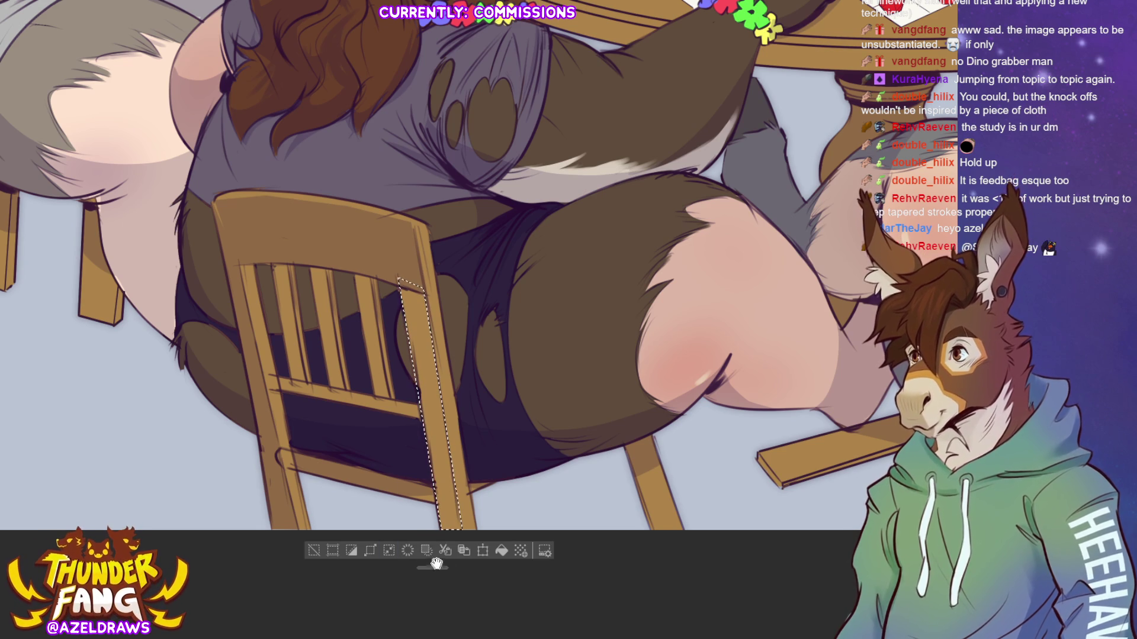
{"action": "left_click", "coordinate": [314, 550]}
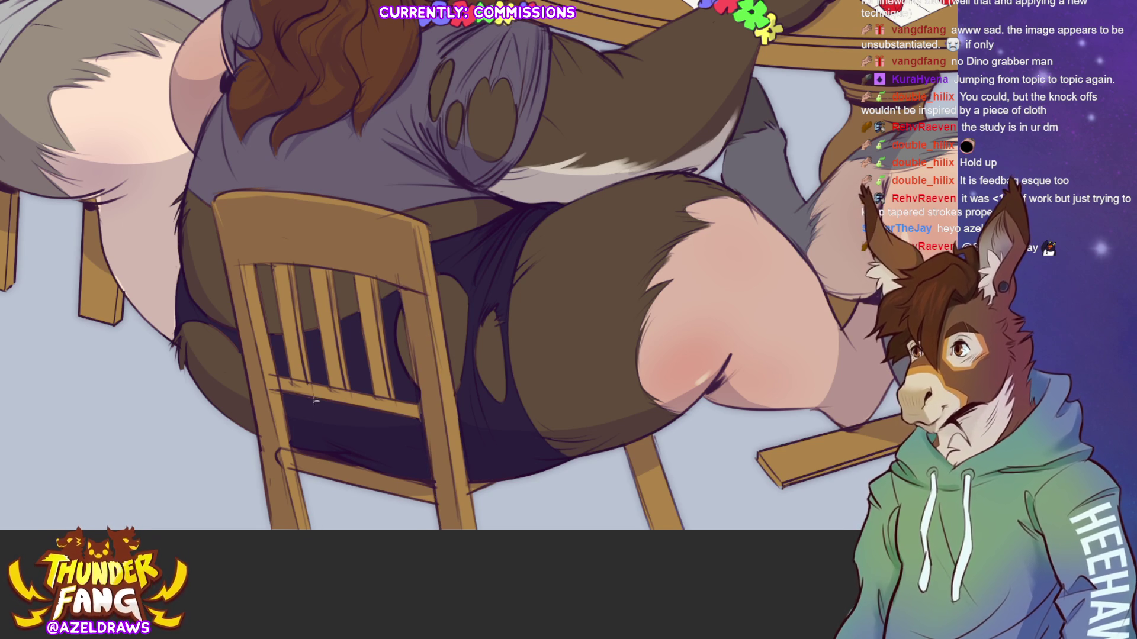
Trace and fill darker shadow areas on two chair slats, deselecting after each.
{"action": "mouse_move", "coordinate": [286, 258]}
{"action": "left_mouse_down"}
{"action": "mouse_move", "coordinate": [309, 394]}
{"action": "mouse_move", "coordinate": [289, 382]}
{"action": "mouse_move", "coordinate": [287, 259]}
{"action": "left_mouse_up"}
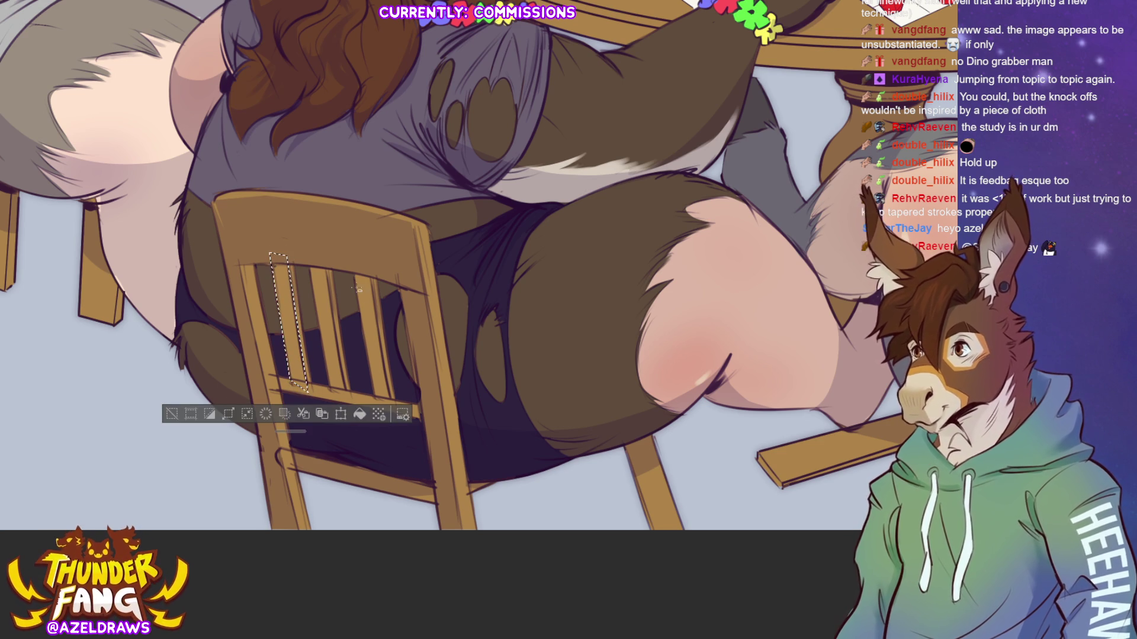
{"action": "left_click", "coordinate": [272, 414]}
{"action": "left_click", "coordinate": [216, 415]}
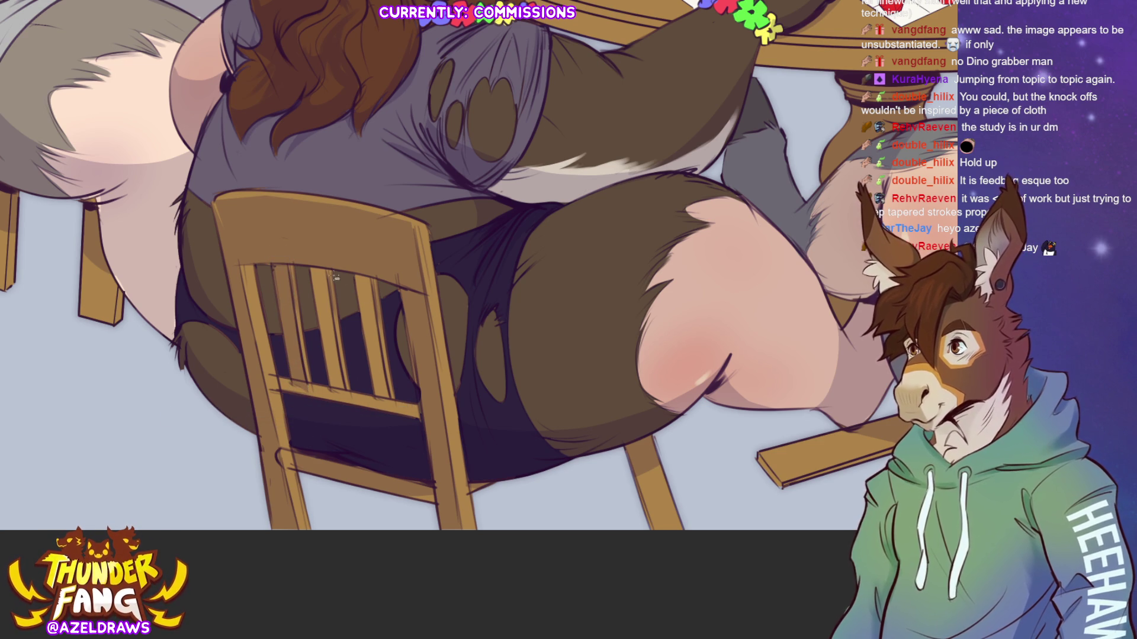
{"action": "mouse_move", "coordinate": [328, 266]}
{"action": "left_mouse_down"}
{"action": "mouse_move", "coordinate": [346, 399]}
{"action": "mouse_move", "coordinate": [309, 264]}
{"action": "mouse_move", "coordinate": [392, 402]}
{"action": "mouse_move", "coordinate": [364, 270]}
{"action": "mouse_move", "coordinate": [394, 403]}
{"action": "mouse_move", "coordinate": [353, 271]}
{"action": "left_mouse_up"}
{"action": "left_click", "coordinate": [227, 410]}
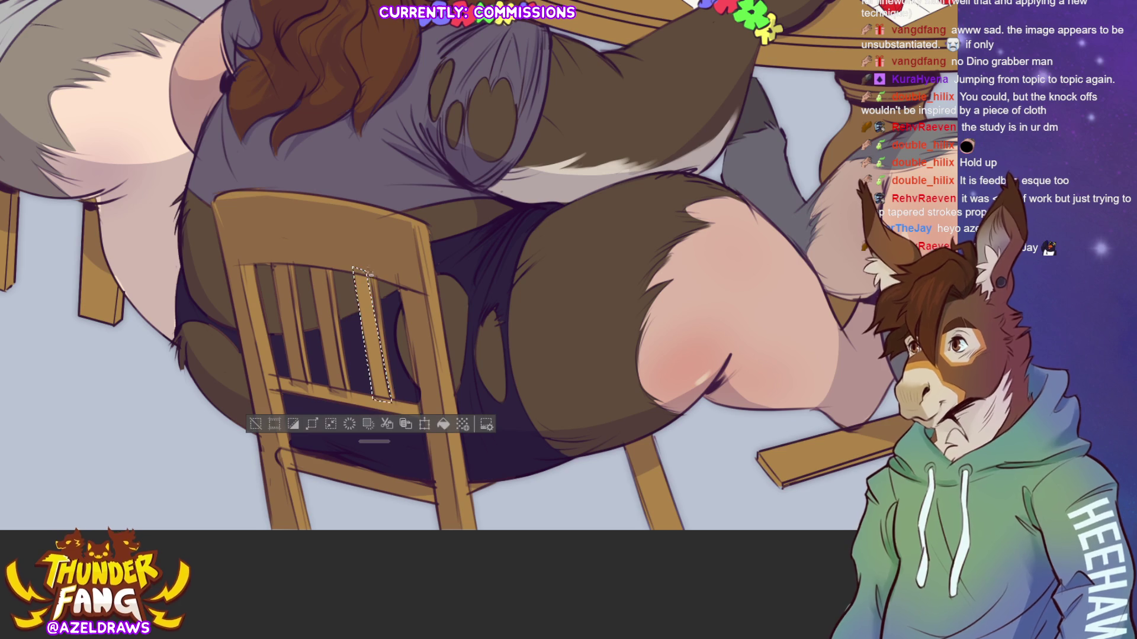
{"action": "left_click", "coordinate": [440, 422]}
{"action": "key", "text": "ctrl+d"}
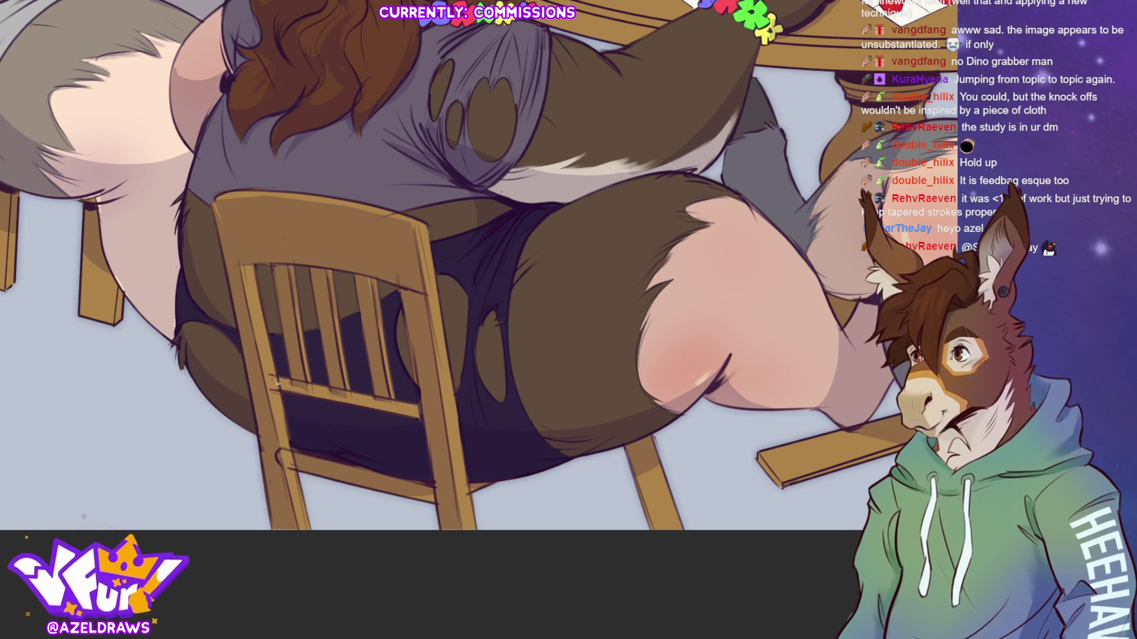
Trace and fill dark shading along the chair's lower rail, then deselect.
{"action": "mouse_move", "coordinate": [258, 373]}
{"action": "left_mouse_down"}
{"action": "mouse_move", "coordinate": [433, 407]}
{"action": "mouse_move", "coordinate": [258, 390]}
{"action": "mouse_move", "coordinate": [264, 382]}
{"action": "left_mouse_up"}
{"action": "left_click", "coordinate": [373, 447]}
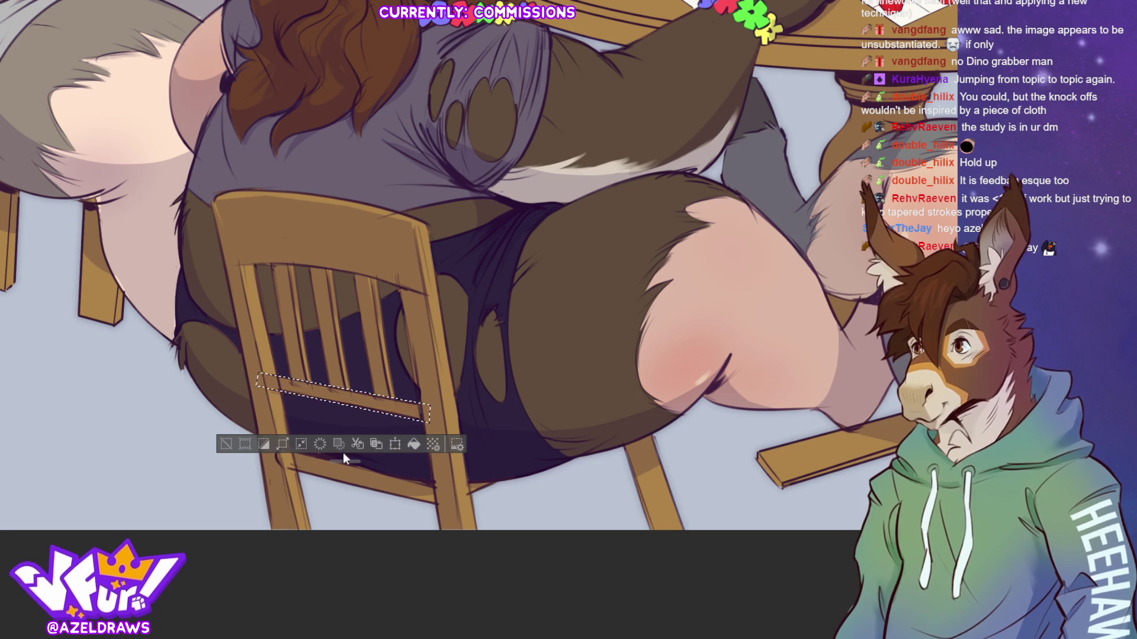
{"action": "left_click", "coordinate": [228, 442]}
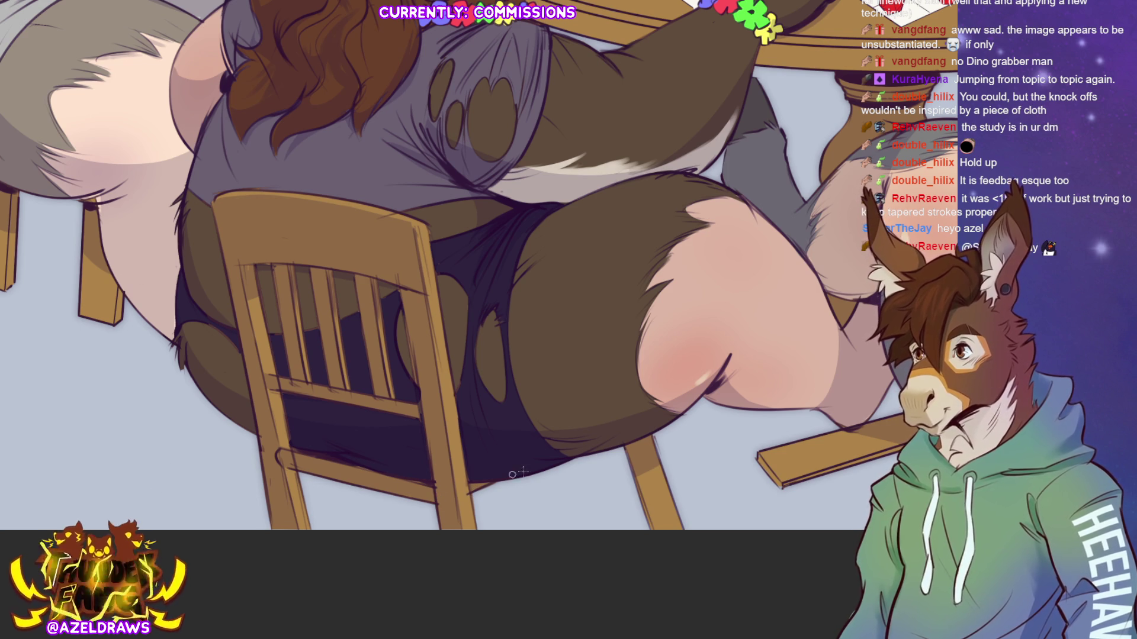
Zoom out so the whole table with its dice and papers is visible.
{"action": "key", "text": "ctrl+minus"}
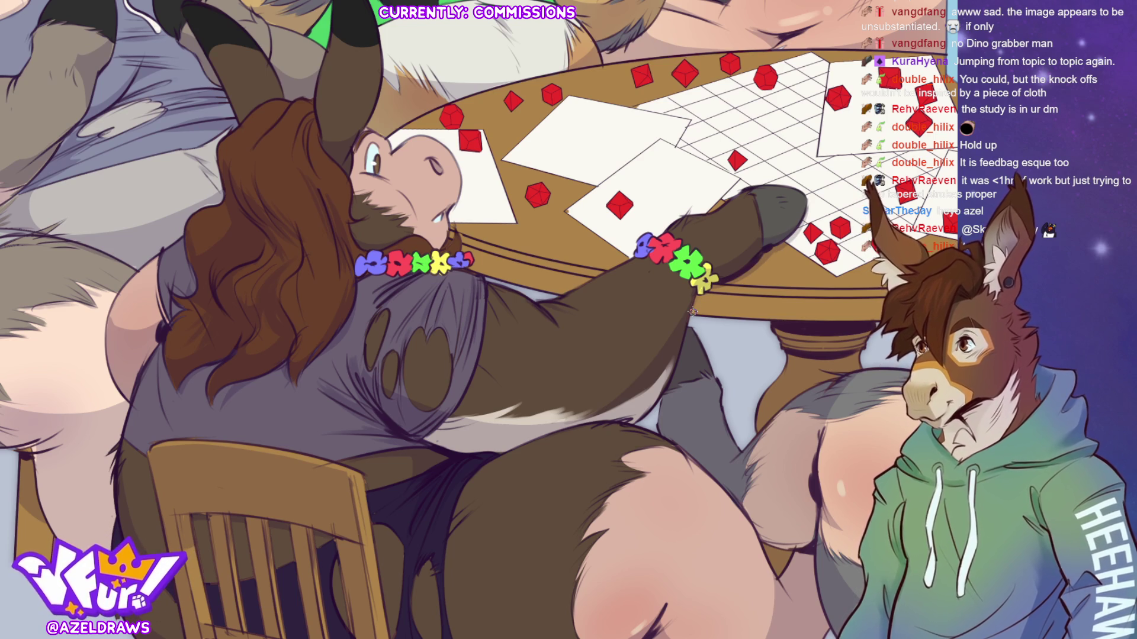
View the whole scene and select the blue GM screen on the table.
{"action": "left_click_drag", "start_coordinate": [480, 320], "coordinate": [600, 359]}
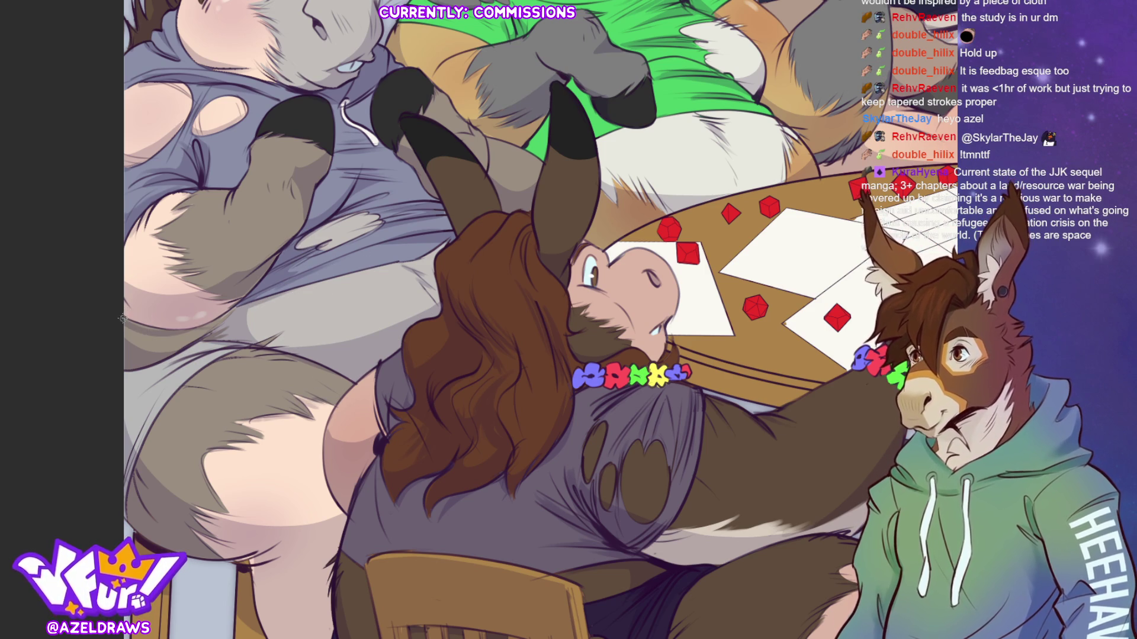
{"action": "scroll", "coordinate": [540, 320], "scroll_direction": "down", "scroll_amount": 3}
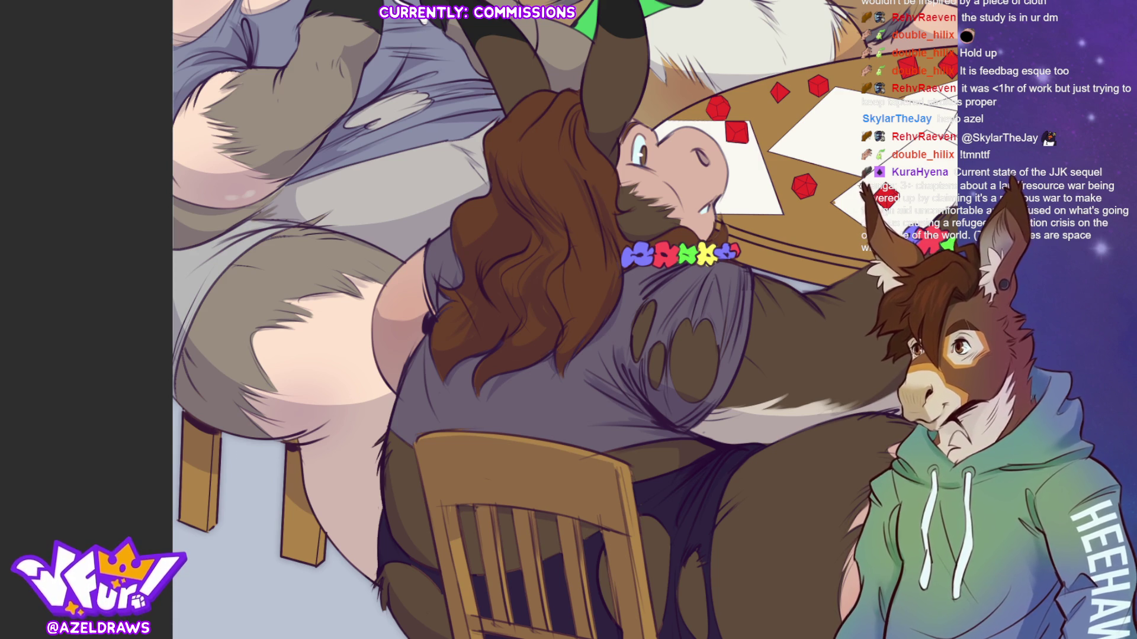
{"action": "key", "text": "ctrl+0"}
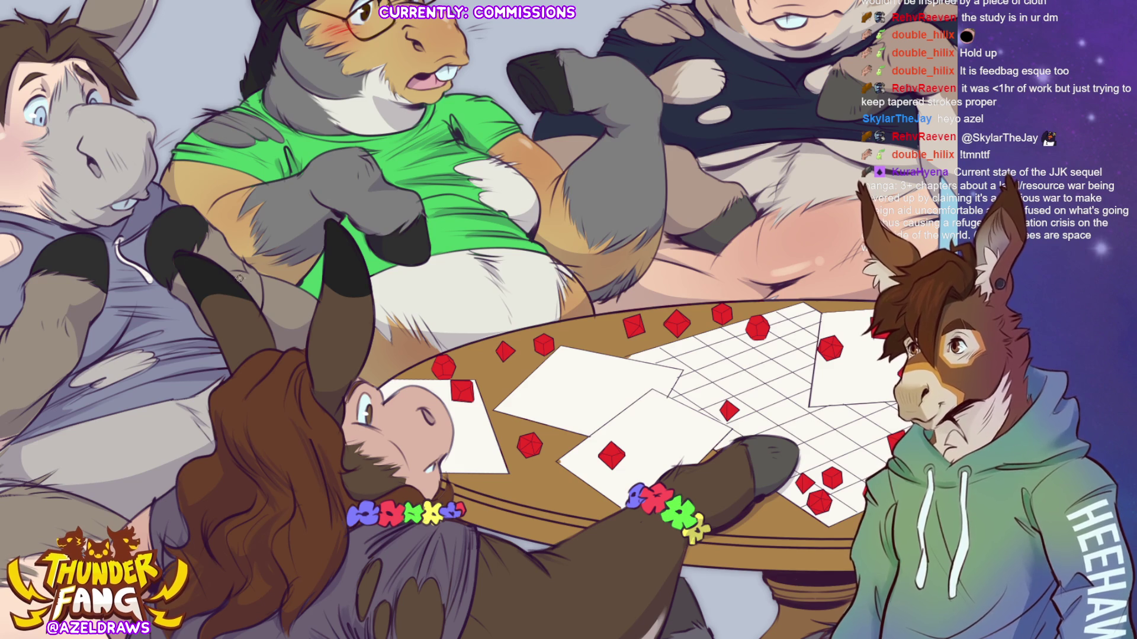
{"action": "key", "text": "ctrl+0"}
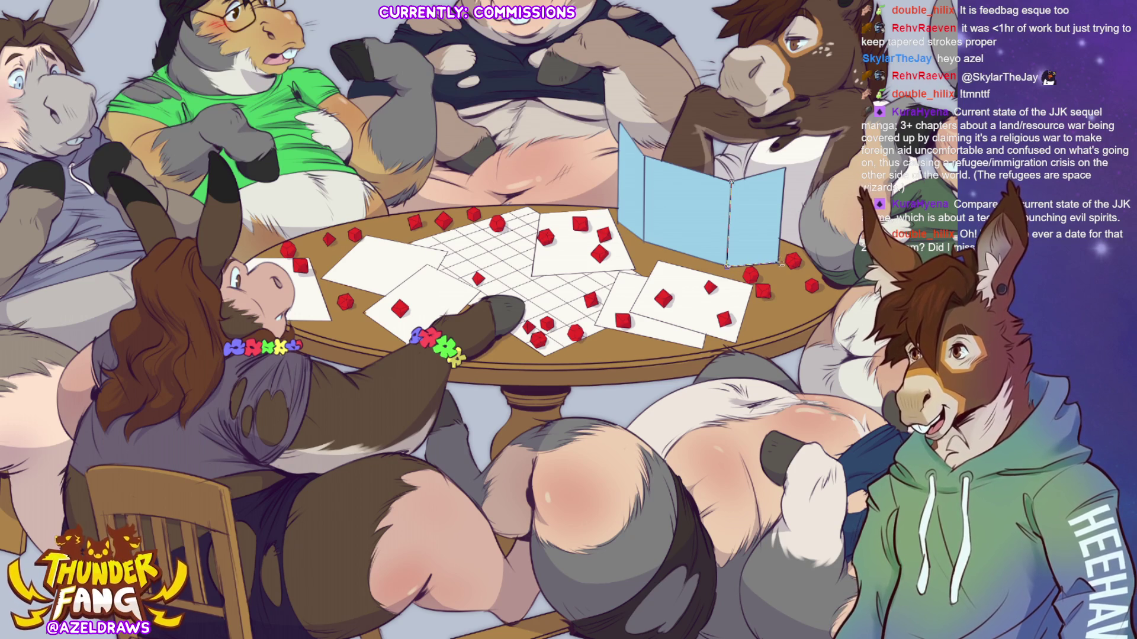
{"action": "left_click", "coordinate": [702, 204]}
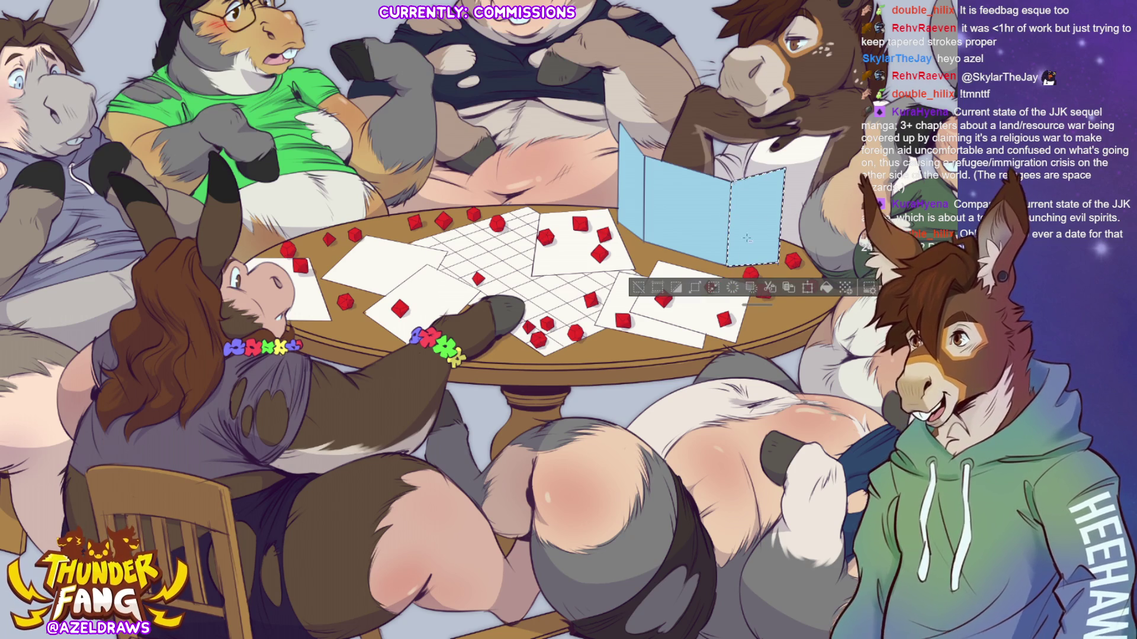
Deselect the GM screen and fit the whole illustration in the window.
{"action": "left_click", "coordinate": [825, 288]}
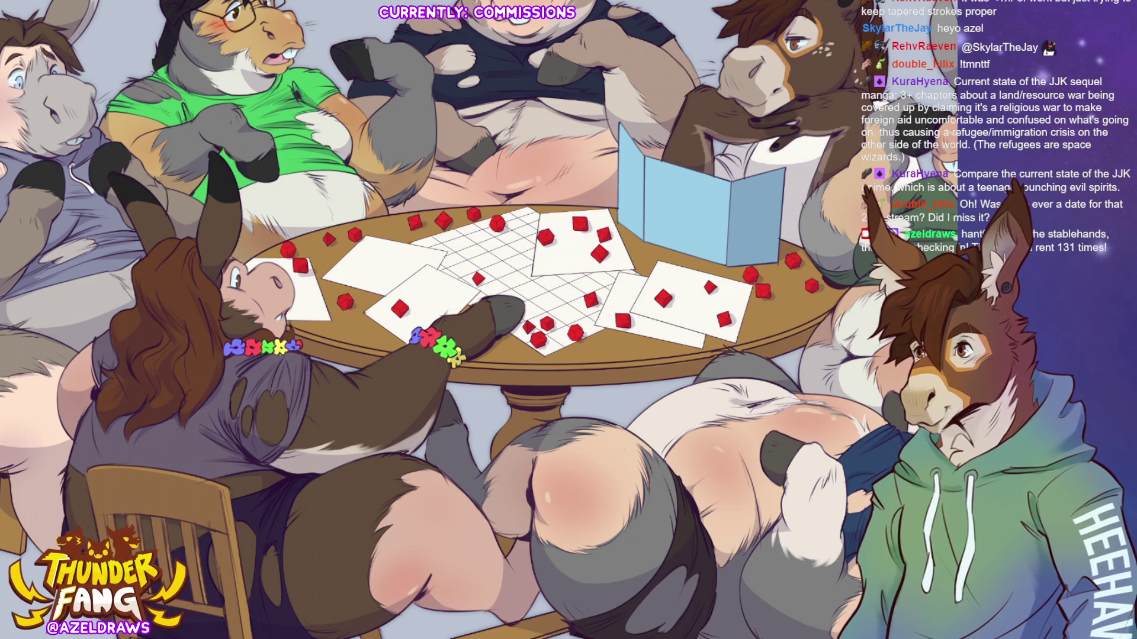
{"action": "key", "text": "ctrl+0"}
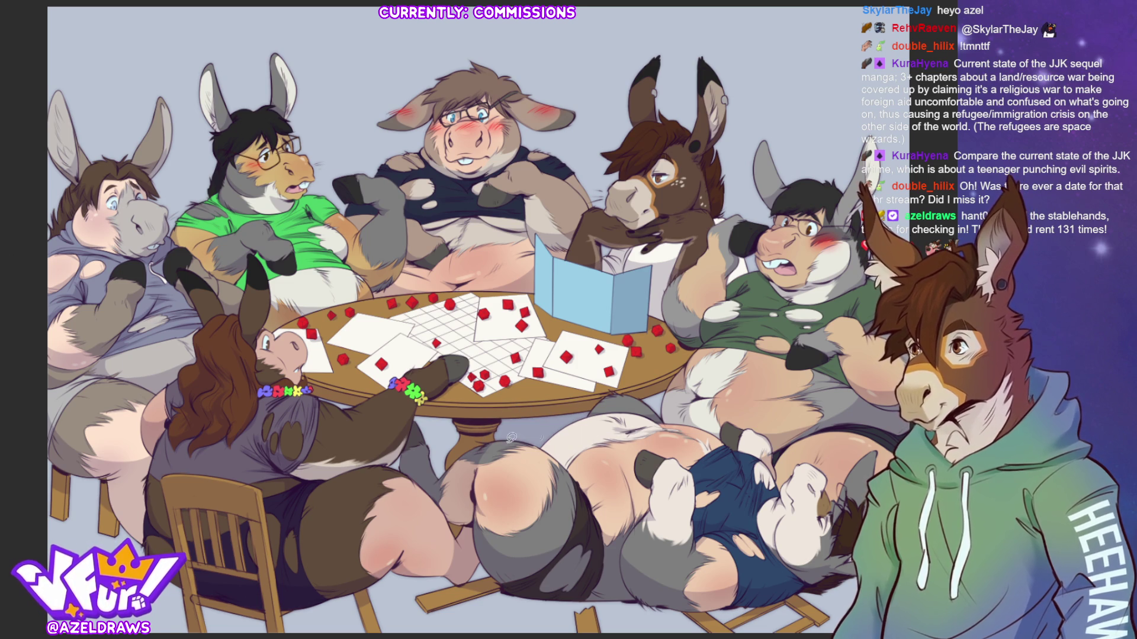
{"action": "left_click_drag", "start_coordinate": [486, 414], "coordinate": [423, 457]}
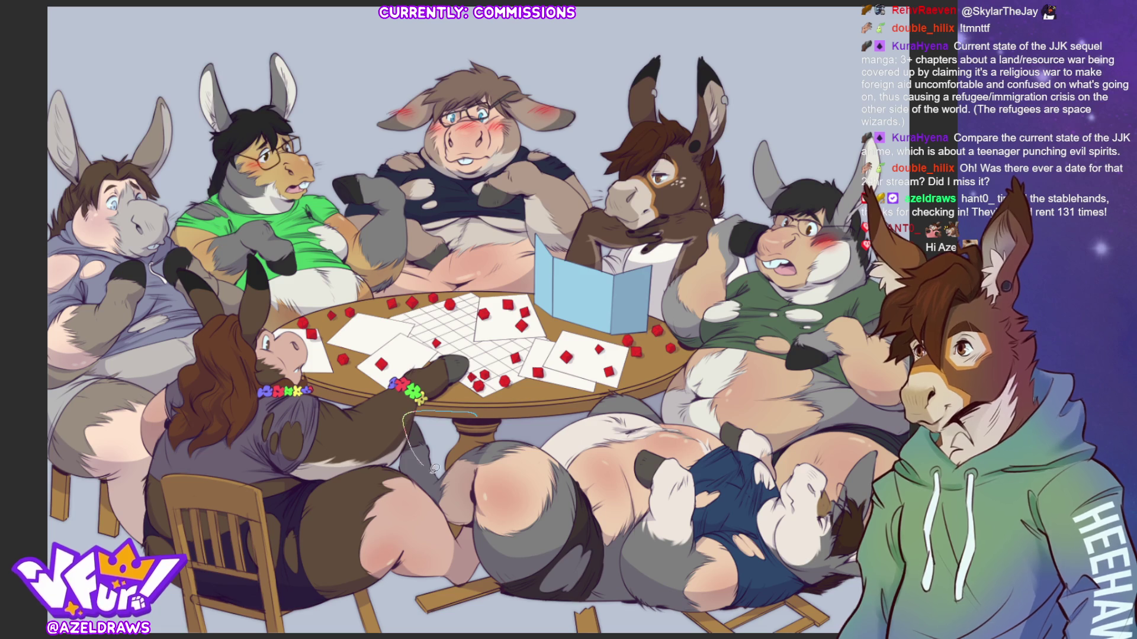
Undo the stray stroke and paint the cast shadow around the lower-left stool legs, retrying until right.
{"action": "key", "text": "ctrl+z"}
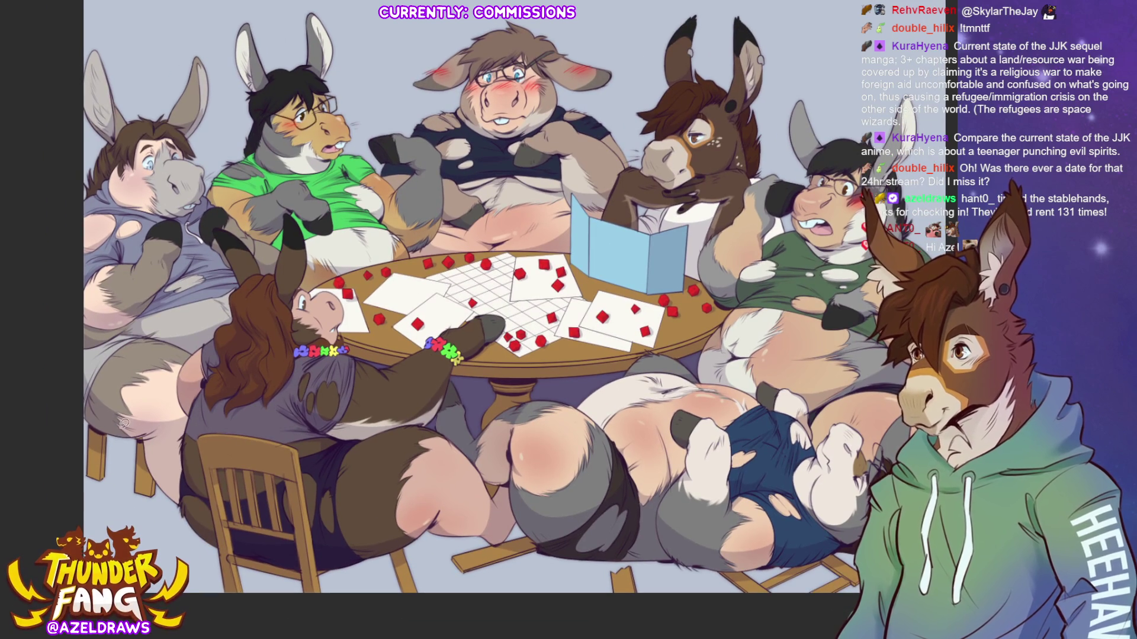
{"action": "left_click_drag", "start_coordinate": [171, 419], "coordinate": [238, 506]}
{"action": "key", "text": "ctrl+z"}
{"action": "left_click_drag", "start_coordinate": [60, 460], "coordinate": [242, 471]}
{"action": "key", "text": "ctrl+z"}
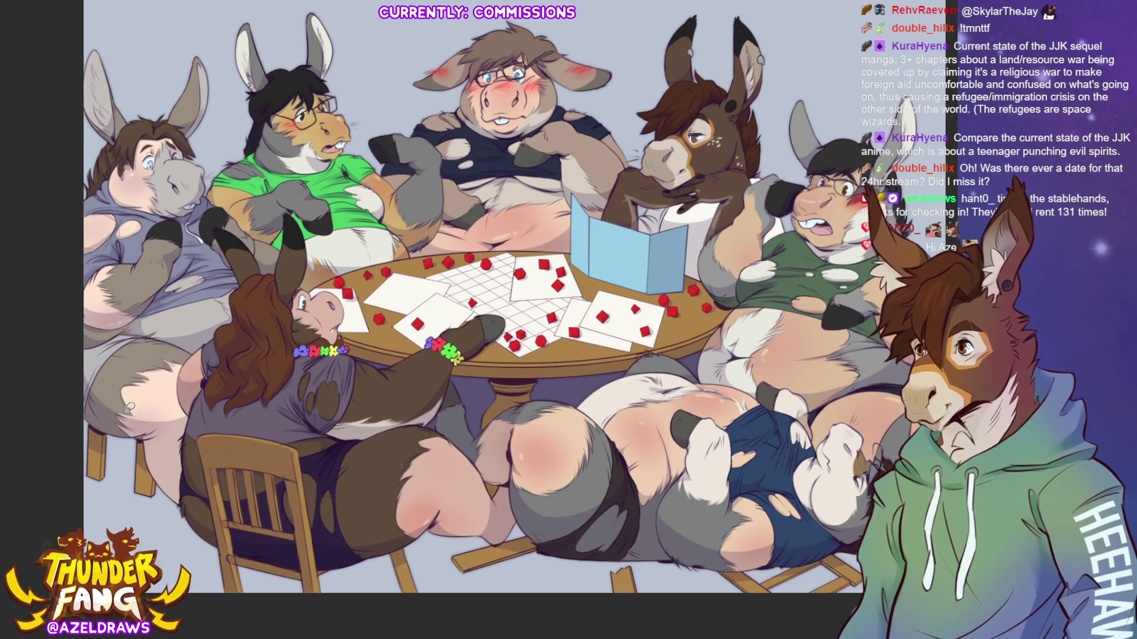
{"action": "left_click_drag", "start_coordinate": [155, 411], "coordinate": [122, 425]}
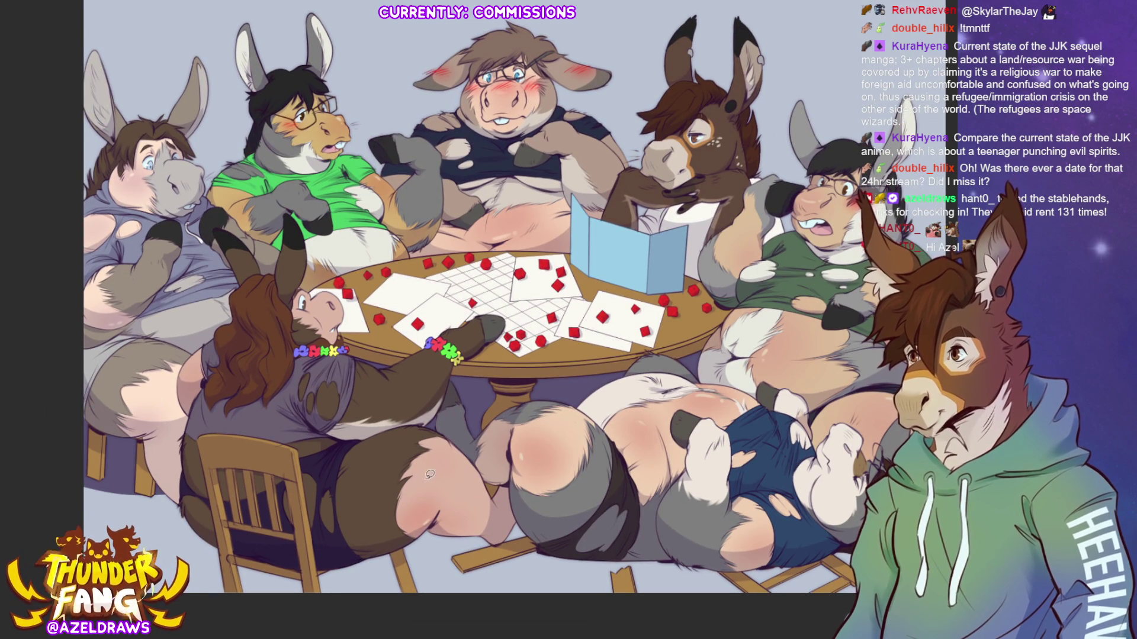
Trace shadow areas along the bottom and left edge of the scene.
{"action": "mouse_move", "coordinate": [546, 507]}
{"action": "left_mouse_down"}
{"action": "mouse_move", "coordinate": [838, 565]}
{"action": "mouse_move", "coordinate": [538, 542]}
{"action": "left_mouse_up"}
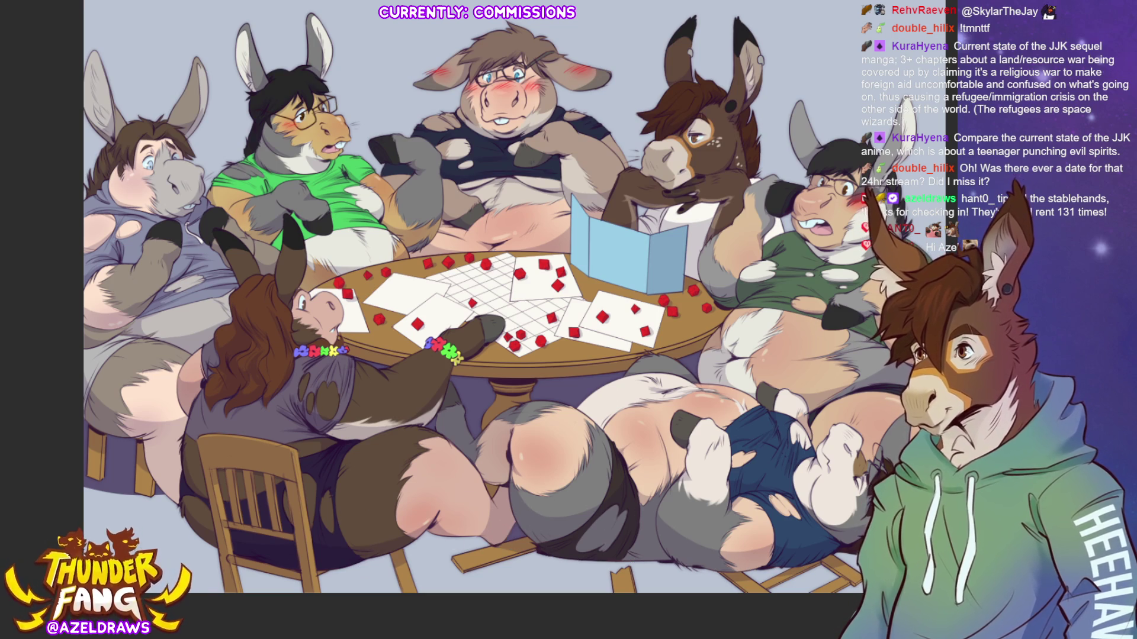
{"action": "scroll", "coordinate": [498, 298], "scroll_direction": "right", "scroll_amount": 2}
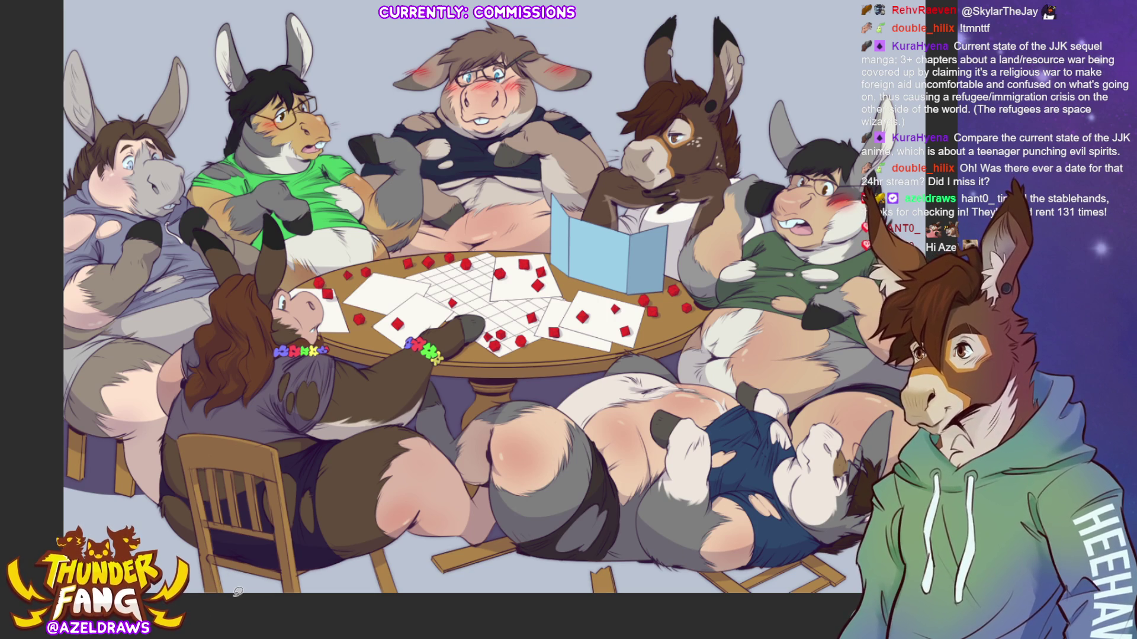
{"action": "left_click_drag", "start_coordinate": [133, 431], "coordinate": [57, 399]}
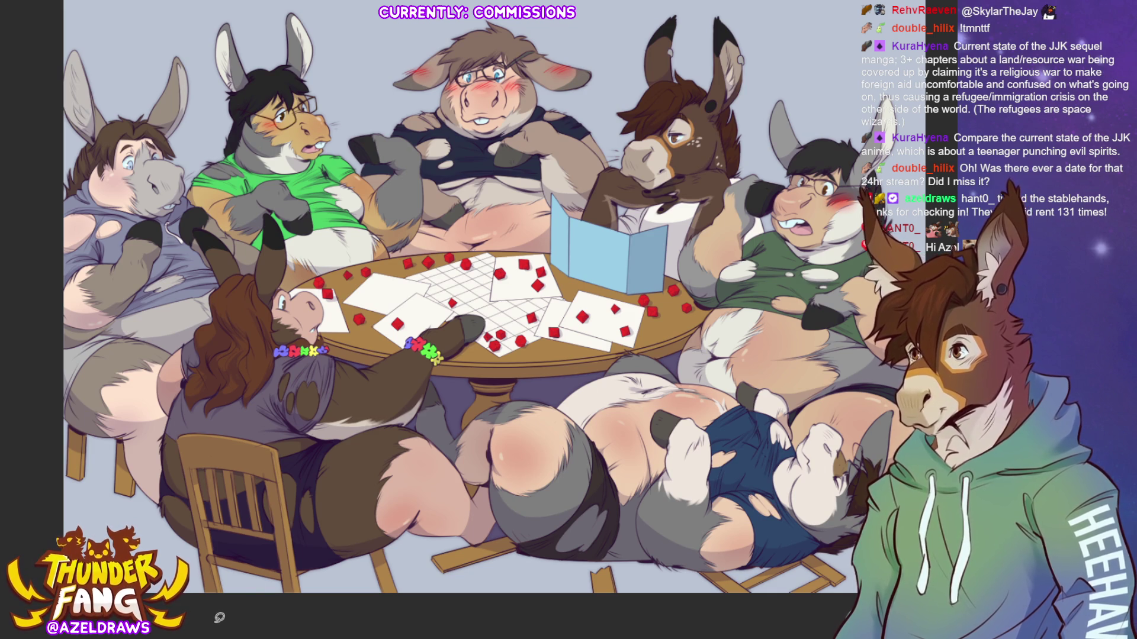
{"action": "left_click_drag", "start_coordinate": [380, 93], "coordinate": [364, 134]}
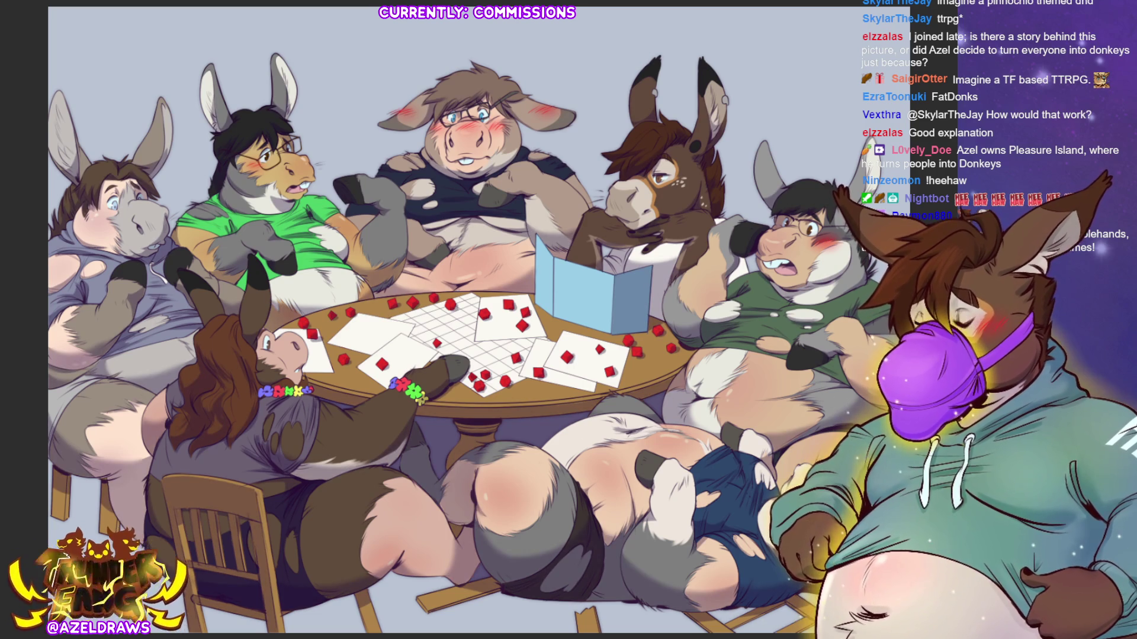
Brighten the shading on the lower-centre character's legs.
{"action": "key", "text": "ctrl+z"}
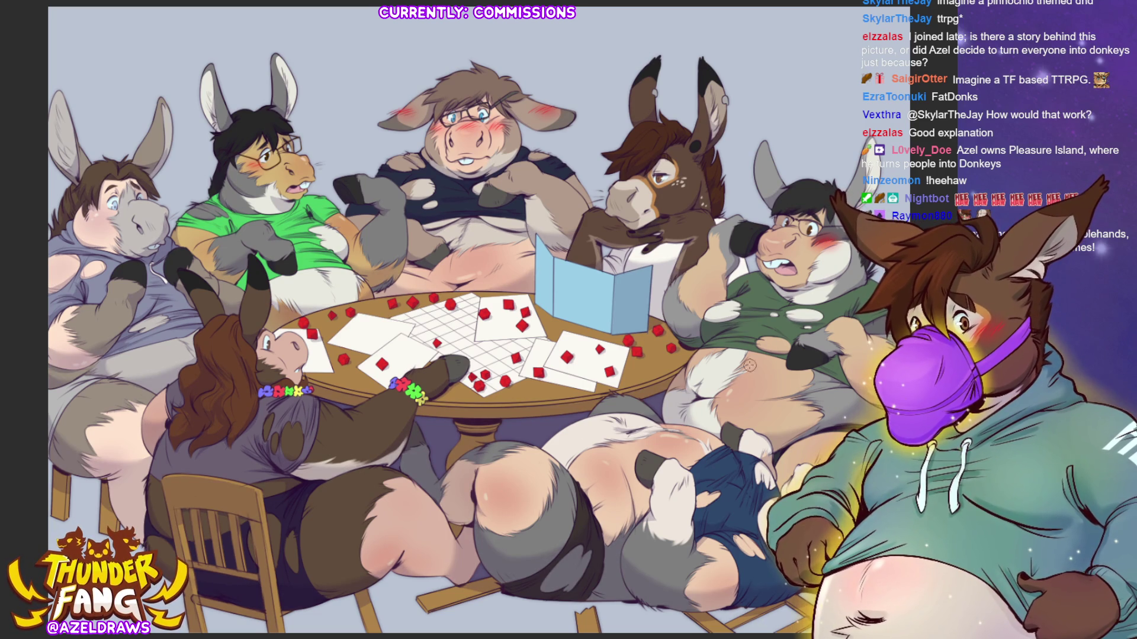
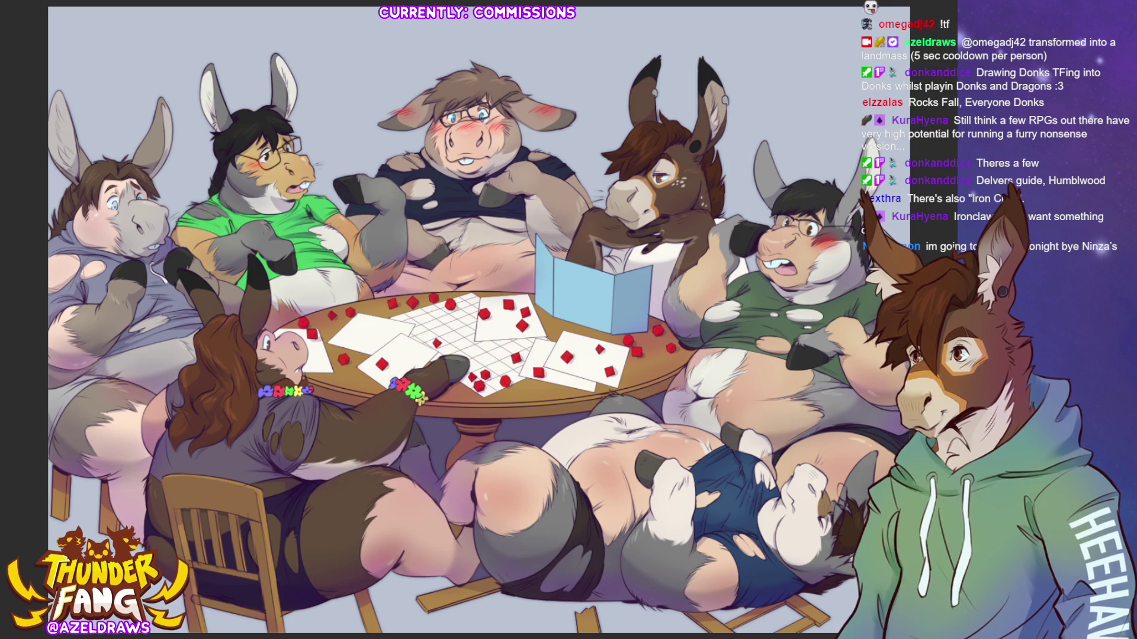
{"action": "scroll", "coordinate": [486, 371], "scroll_direction": "up", "scroll_amount": 2}
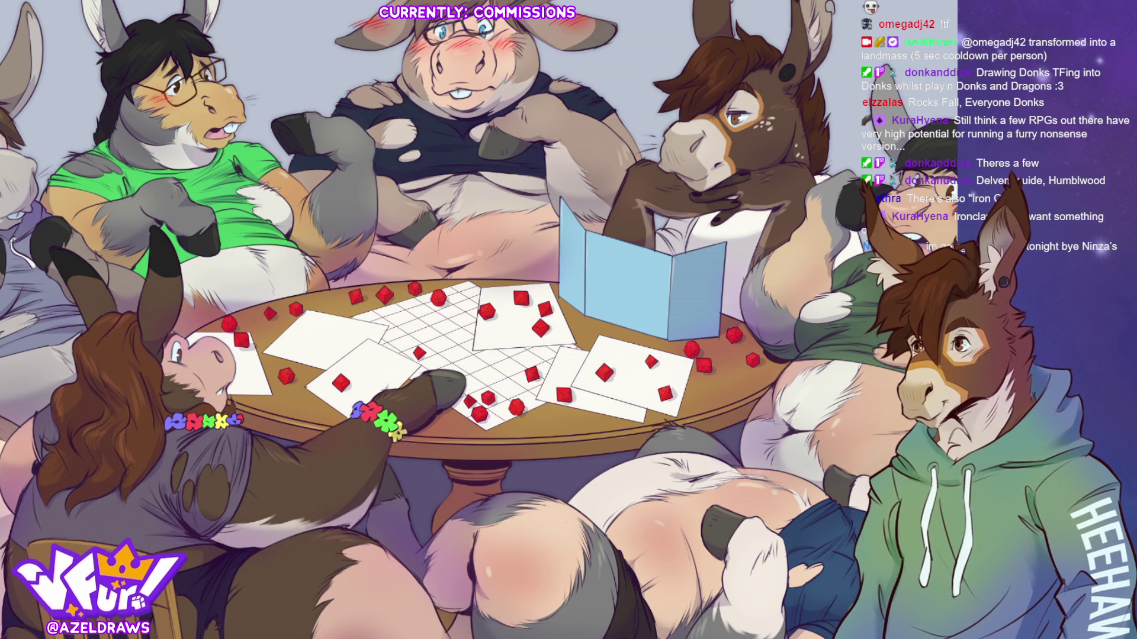
{"action": "scroll", "coordinate": [432, 255], "scroll_direction": "down", "scroll_amount": 2}
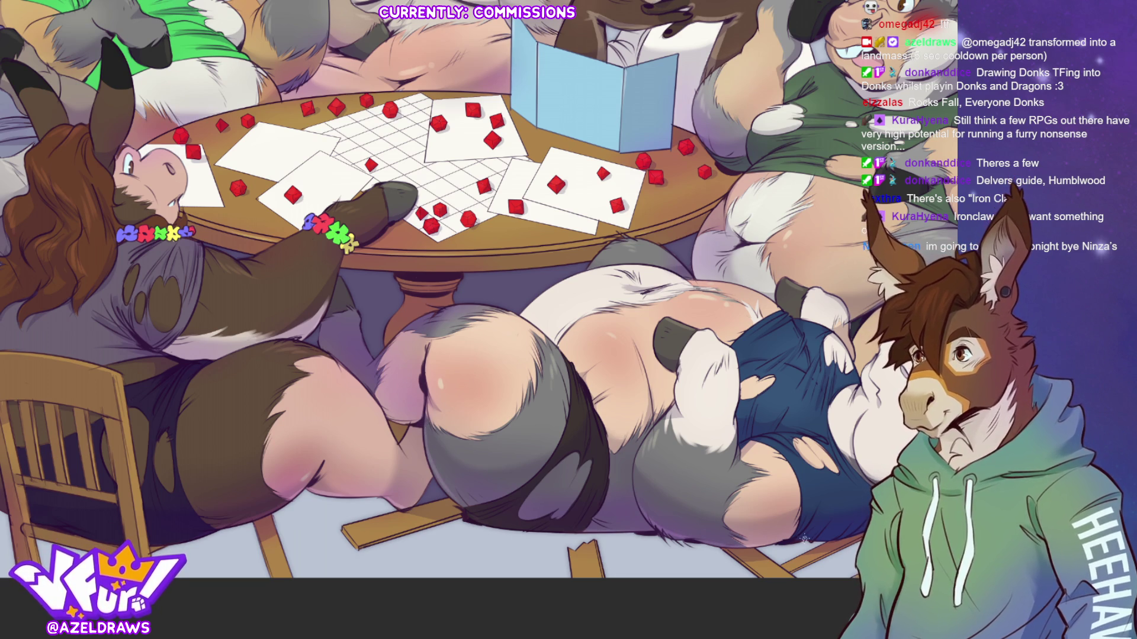
{"action": "scroll", "coordinate": [480, 289], "scroll_direction": "right", "scroll_amount": 5}
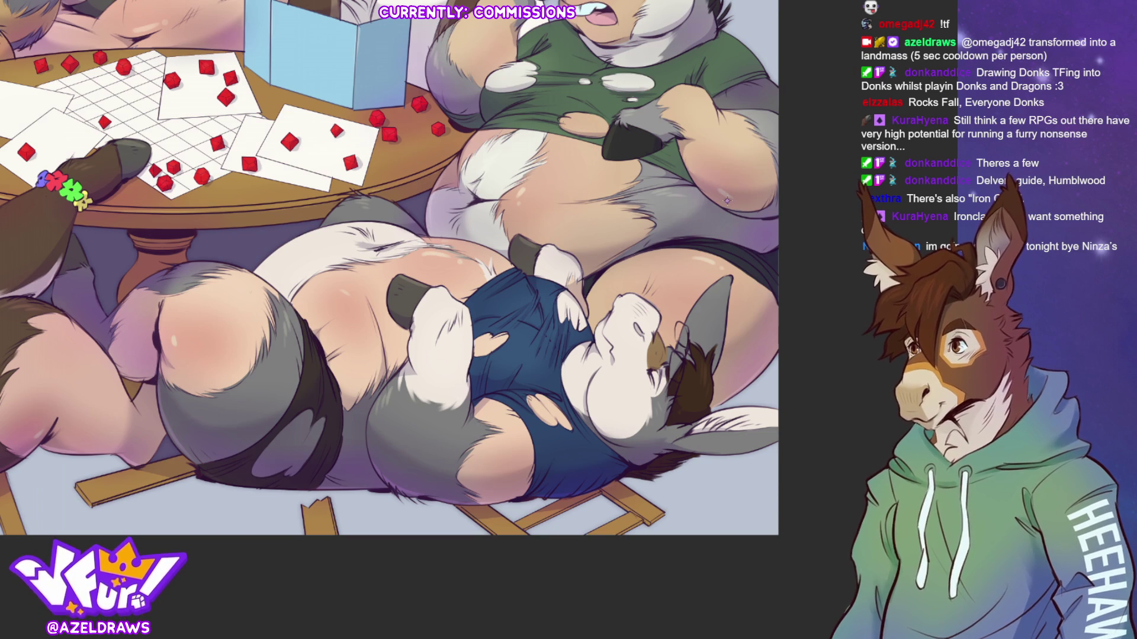
{"action": "scroll", "coordinate": [406, 291], "scroll_direction": "up", "scroll_amount": 3}
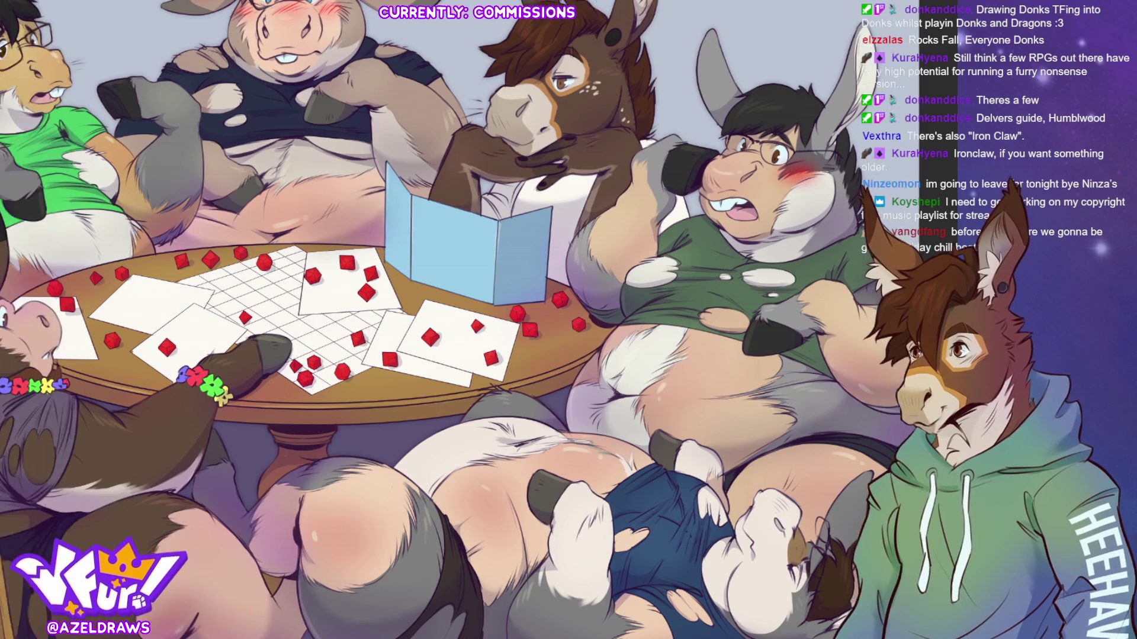
Pan the canvas rightward so the artwork's left side comes into view.
{"action": "mouse_move", "coordinate": [137, 405]}
{"action": "left_mouse_down"}
{"action": "mouse_move", "coordinate": [288, 388]}
{"action": "mouse_move", "coordinate": [480, 320]}
{"action": "left_mouse_up"}
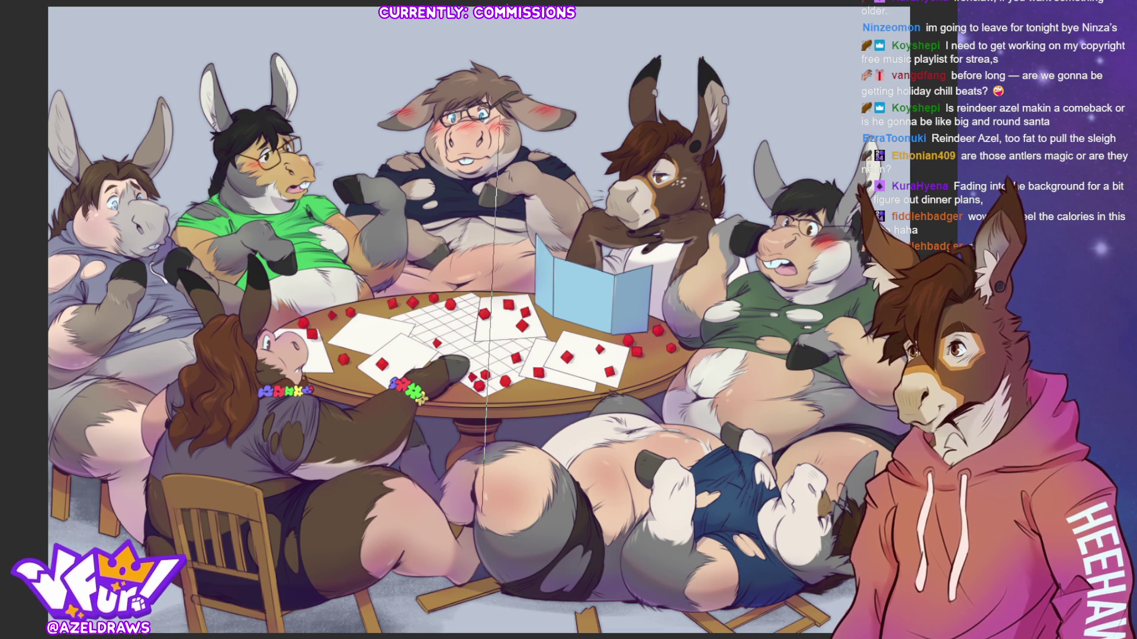
Free-transform the gradient layer, pull its top edge down to the canvas top, commit, and fit the view.
{"action": "key", "text": "ctrl+t"}
{"action": "left_click_drag", "start_coordinate": [433, 389], "coordinate": [466, 279]}
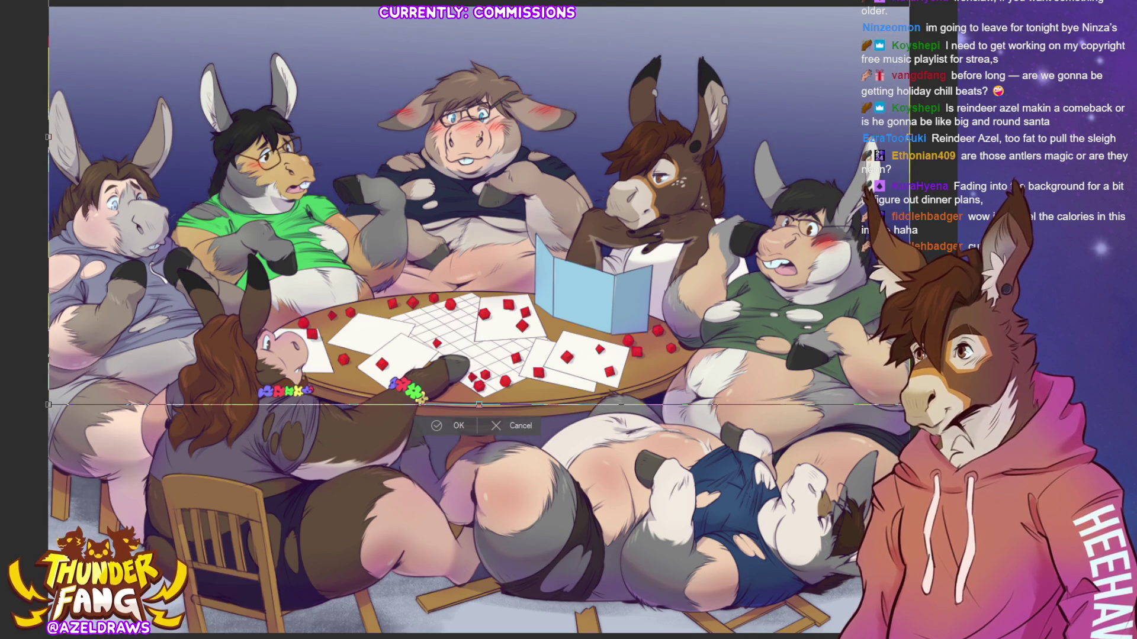
{"action": "left_click_drag", "start_coordinate": [755, 61], "coordinate": [735, 172]}
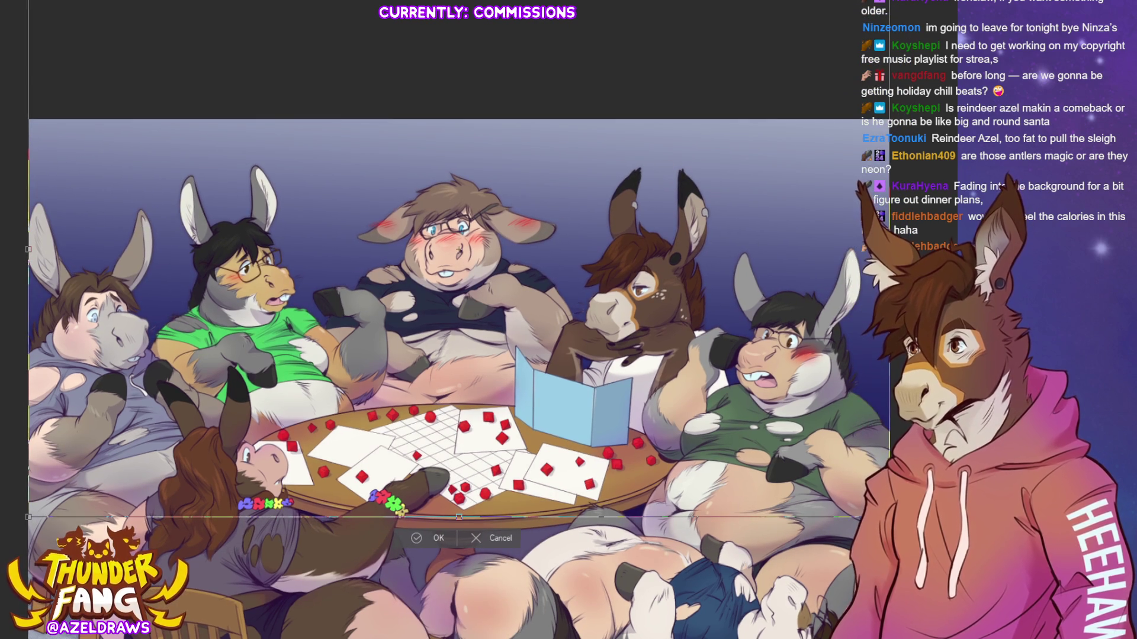
{"action": "scroll", "coordinate": [473, 347], "scroll_direction": "down", "scroll_amount": 5}
{"action": "scroll", "coordinate": [473, 347], "scroll_direction": "up", "scroll_amount": 3}
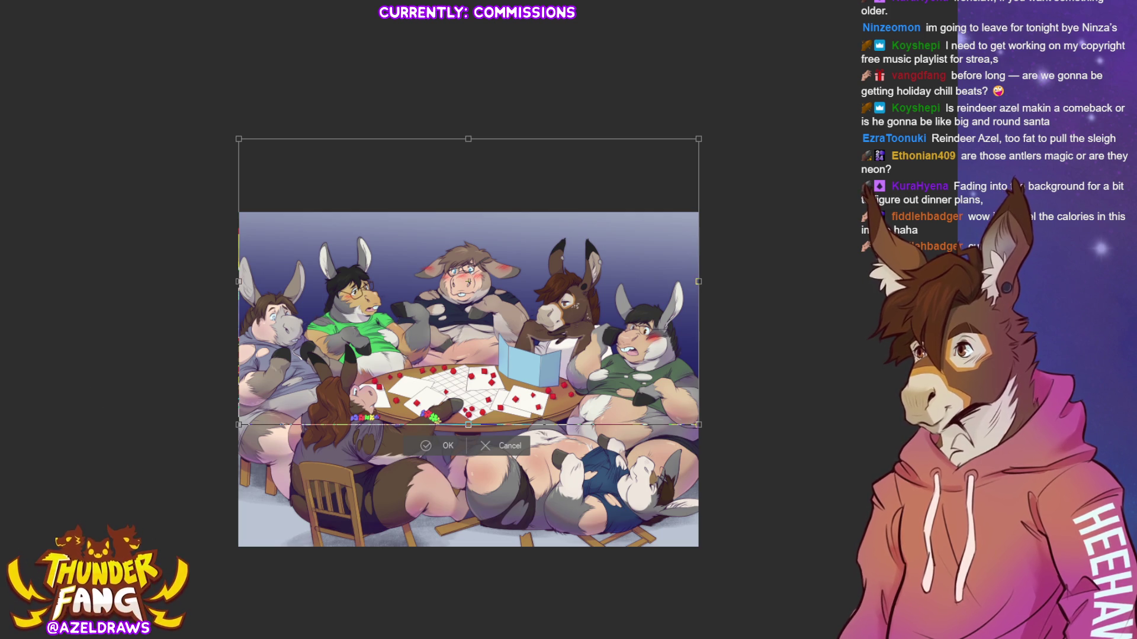
{"action": "left_click_drag", "start_coordinate": [469, 140], "coordinate": [468, 141]}
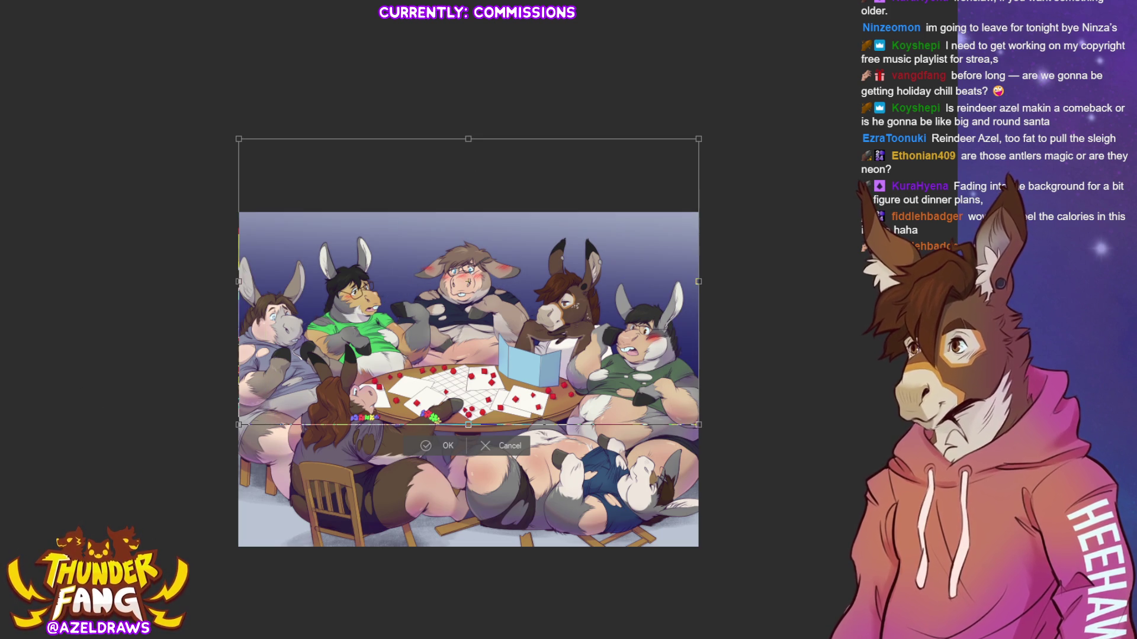
{"action": "left_click_drag", "start_coordinate": [468, 139], "coordinate": [465, 211]}
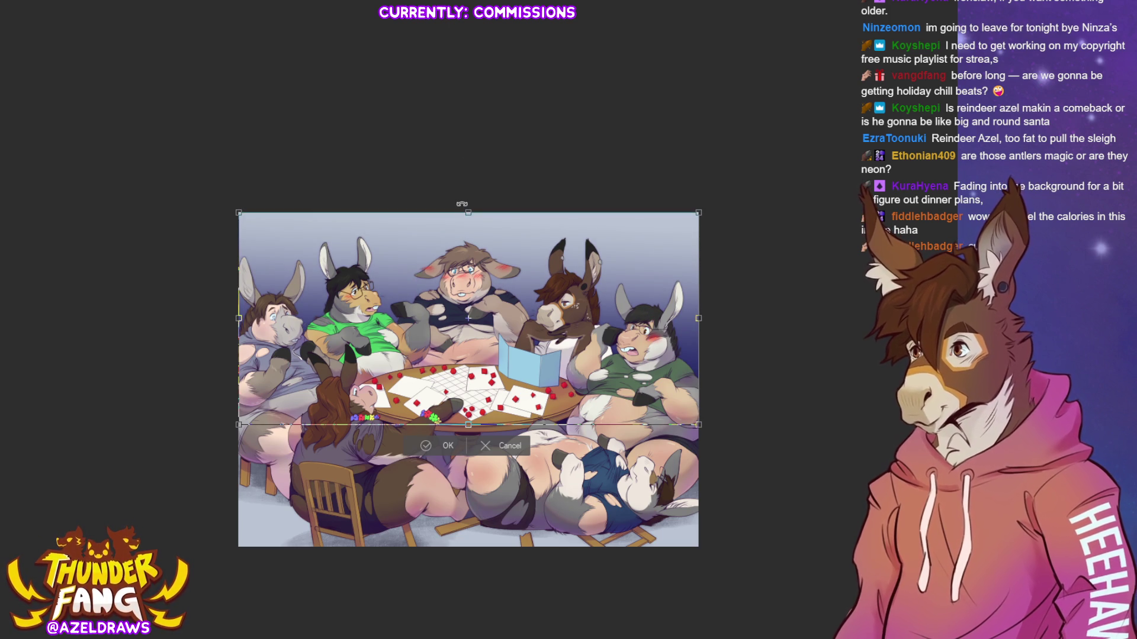
{"action": "key", "text": "Return"}
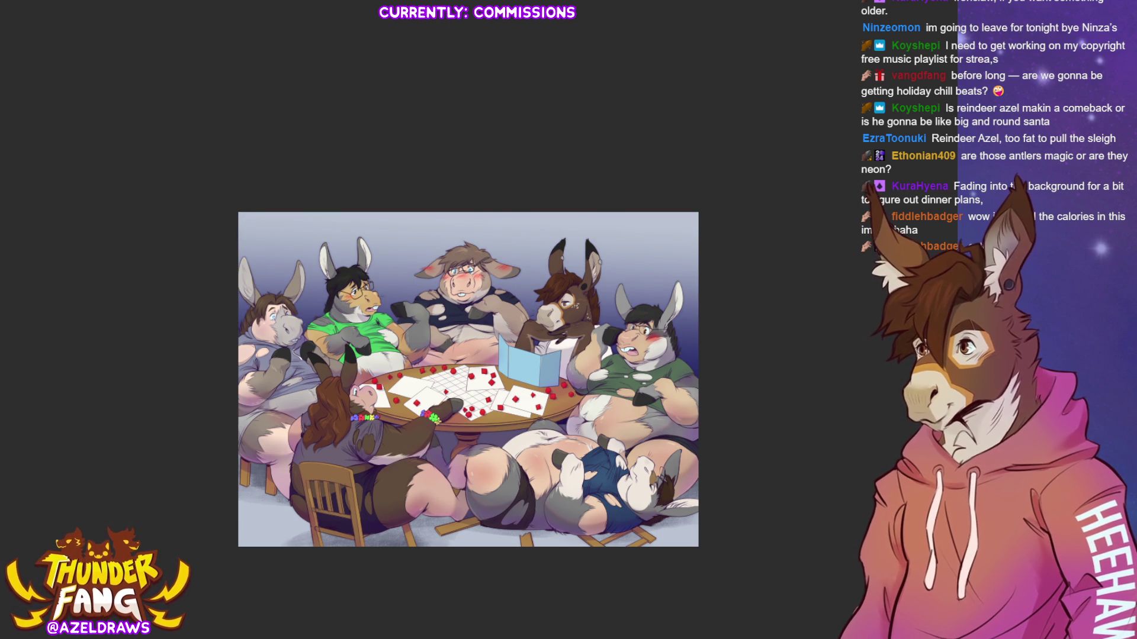
{"action": "key", "text": "ctrl+0"}
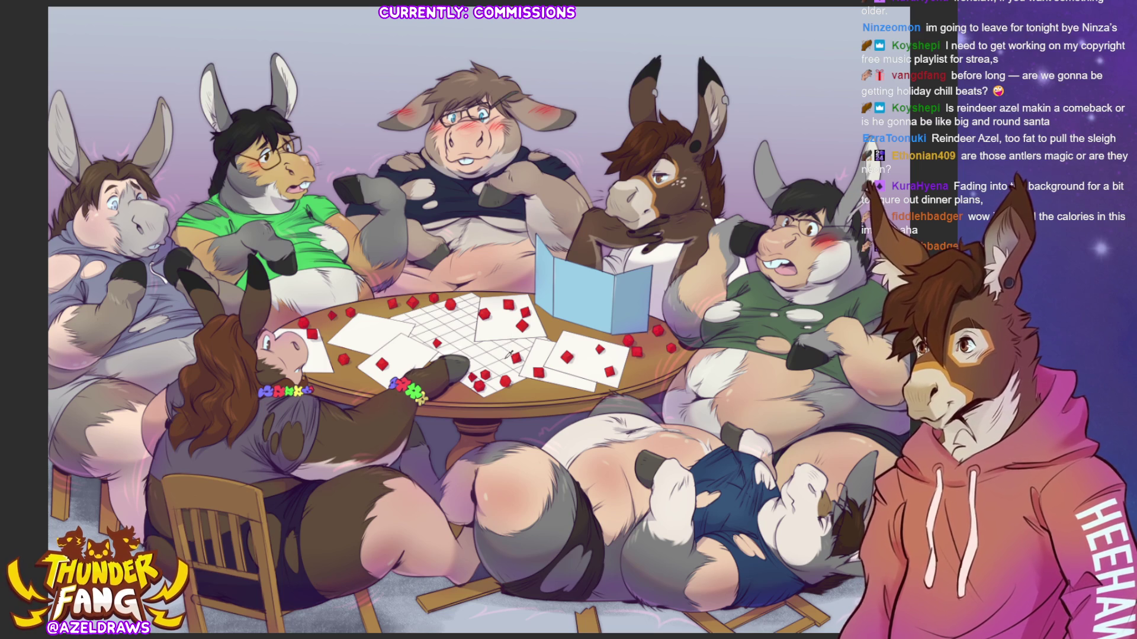
{"action": "left_click_drag", "start_coordinate": [789, 107], "coordinate": [807, 146]}
{"action": "key", "text": "ctrl+z"}
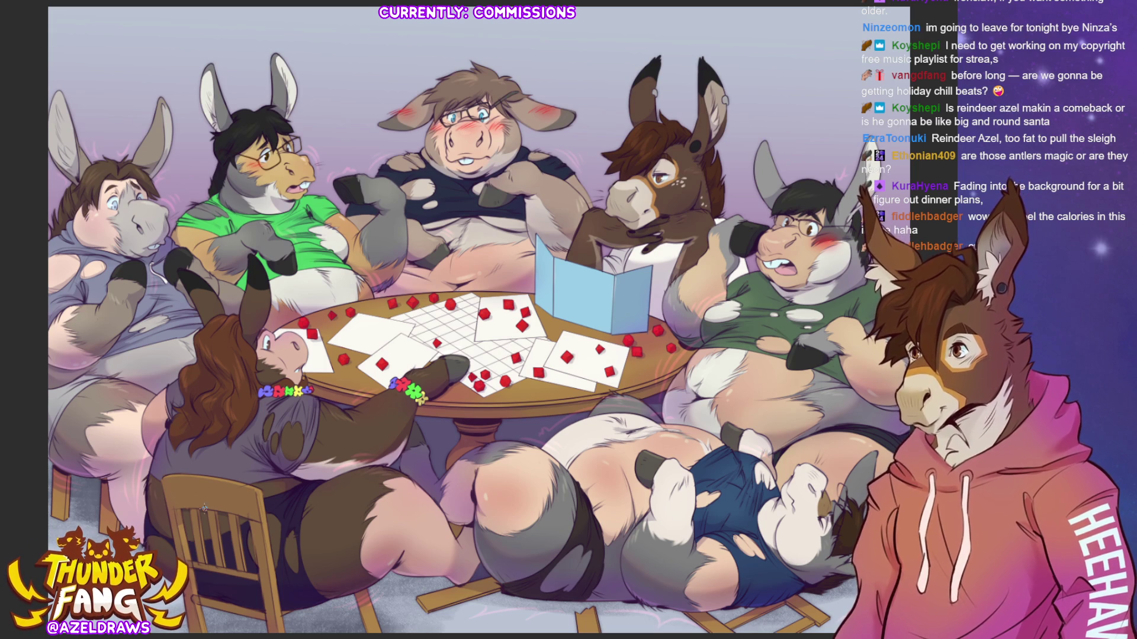
{"action": "left_click_drag", "start_coordinate": [193, 124], "coordinate": [182, 158]}
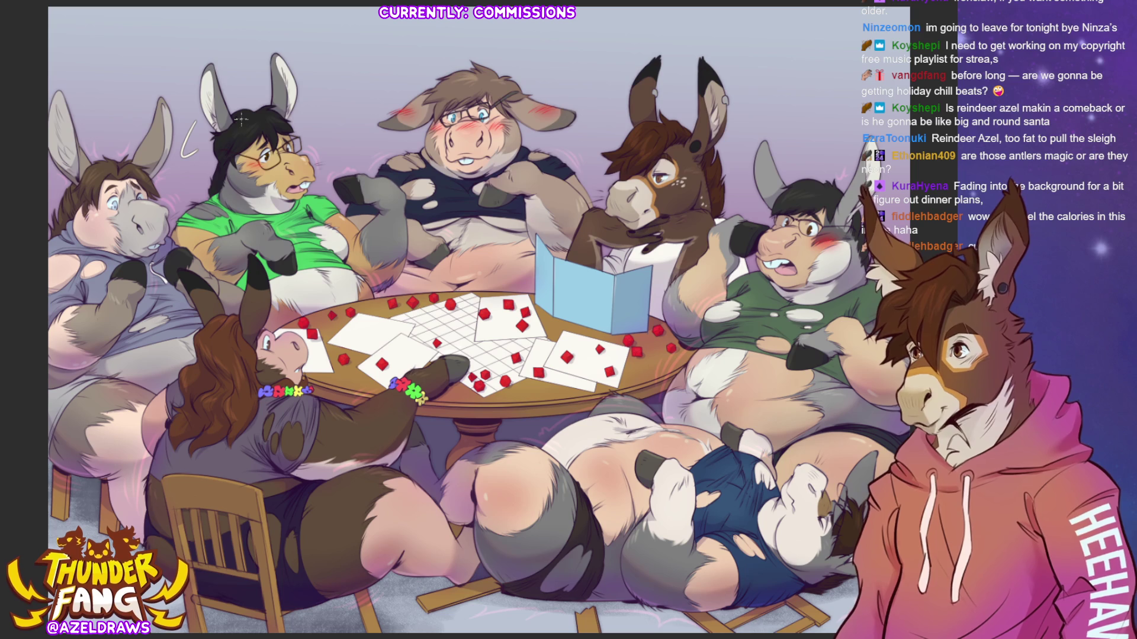
{"action": "key", "text": "ctrl+z"}
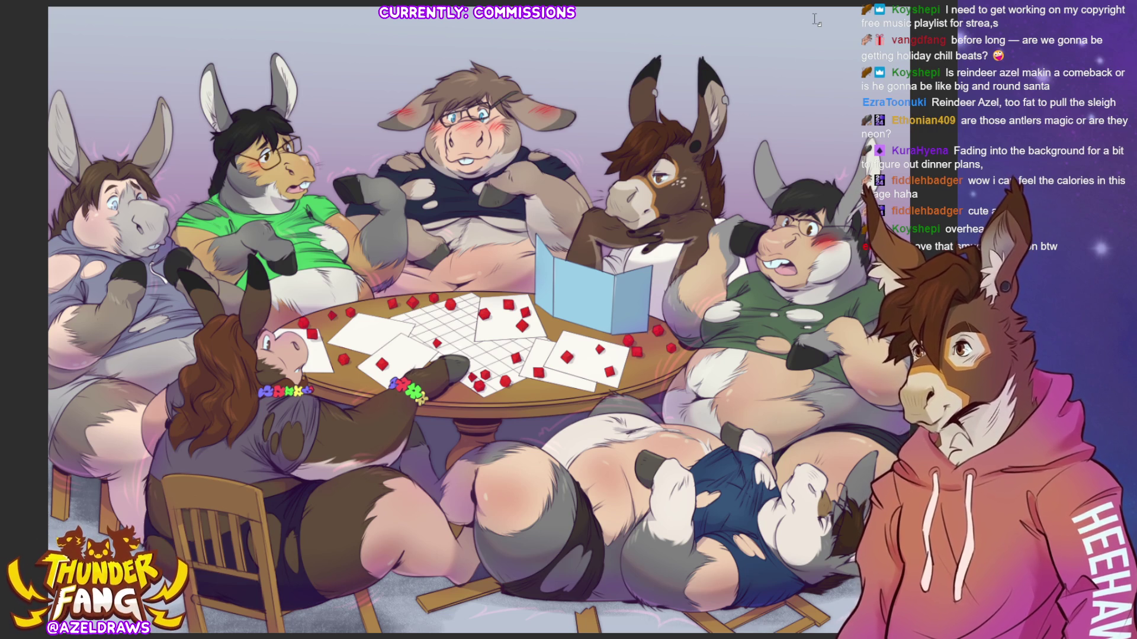
Draw a signature text box above the top-centre character and drag it down toward the bottom left.
{"action": "left_click_drag", "start_coordinate": [330, 47], "coordinate": [491, 99]}
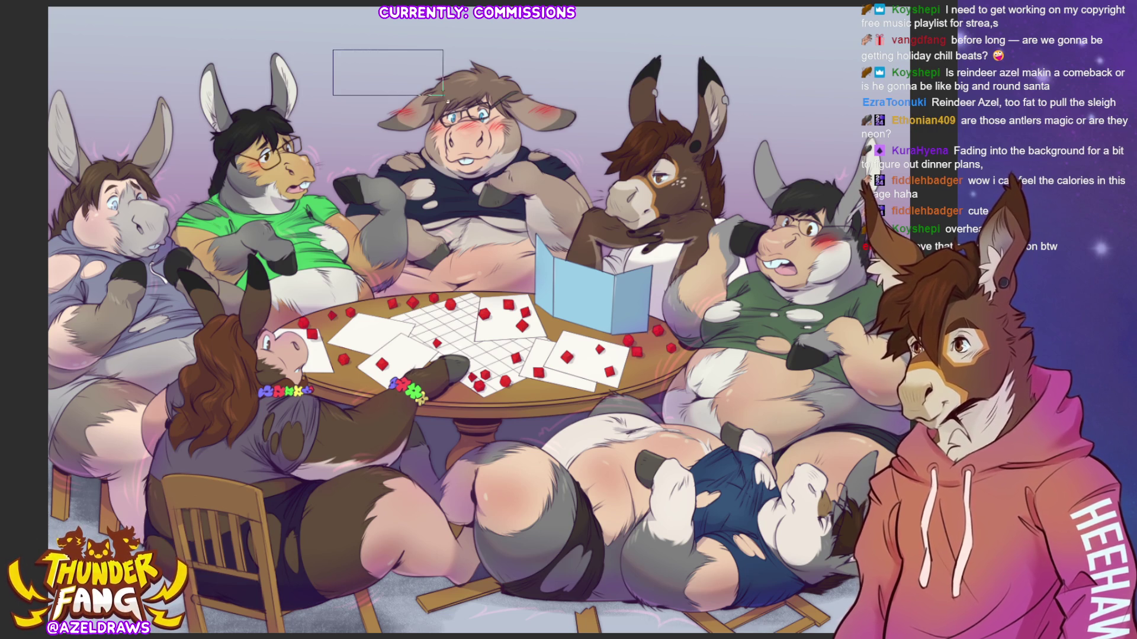
{"action": "type", "text": "AZELDRAWS"}
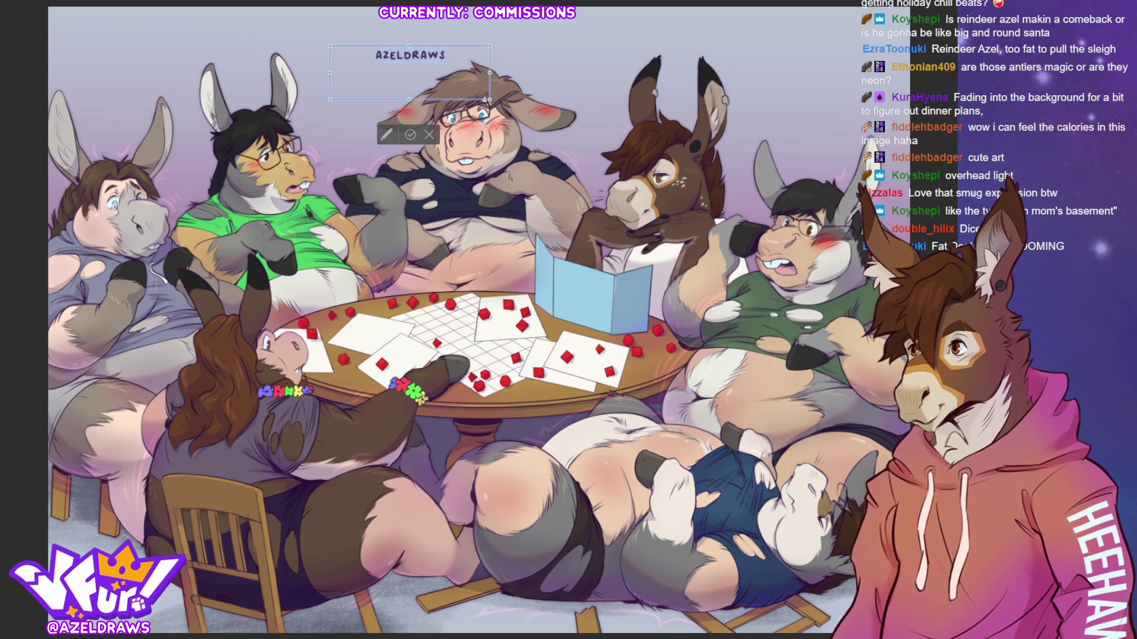
{"action": "left_click_drag", "start_coordinate": [408, 72], "coordinate": [901, 560]}
{"action": "left_click_drag", "start_coordinate": [901, 638], "coordinate": [94, 635]}
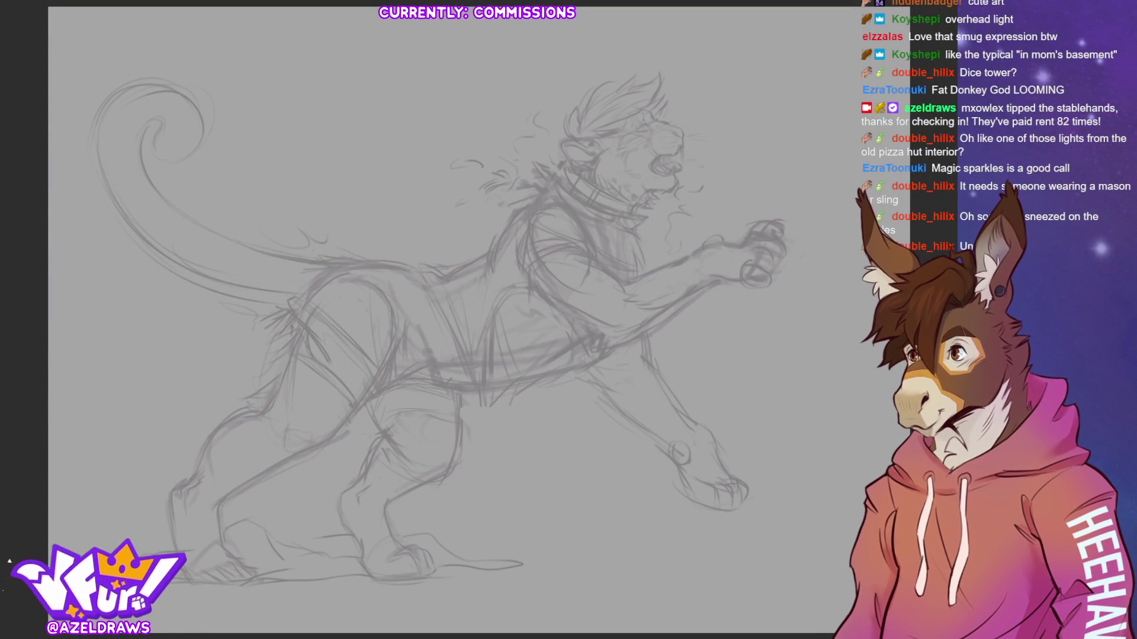
{"action": "left_click_drag", "start_coordinate": [737, 346], "coordinate": [701, 396]}
Try test strokes on the back and tail base, undoing each one.
{"action": "key", "text": "ctrl+z"}
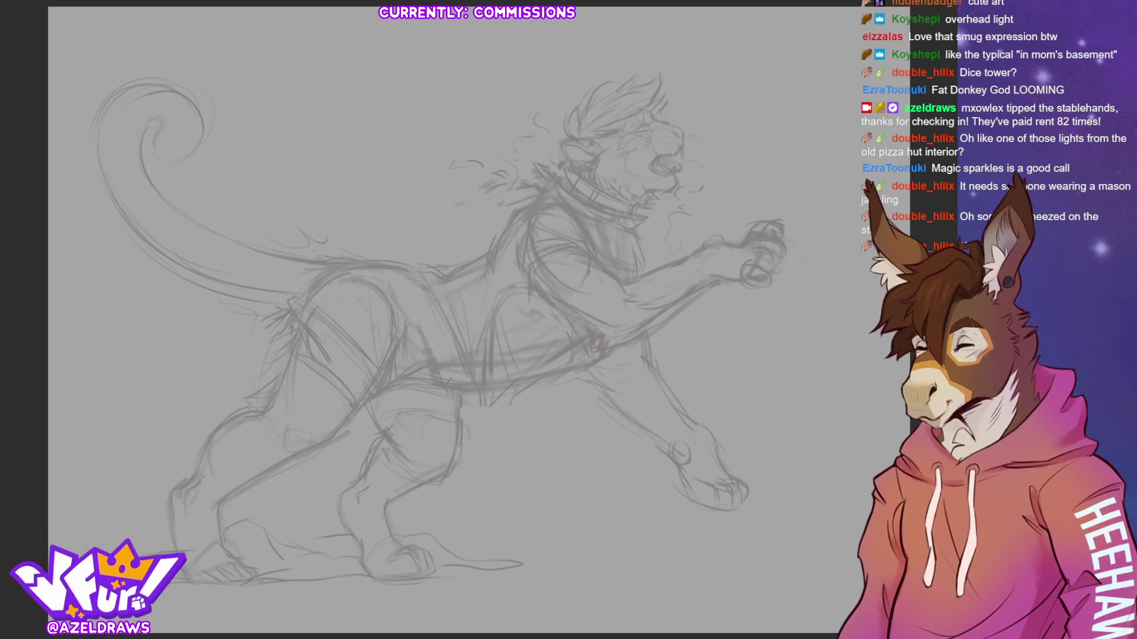
{"action": "left_click_drag", "start_coordinate": [305, 116], "coordinate": [334, 181]}
{"action": "key", "text": "ctrl+z"}
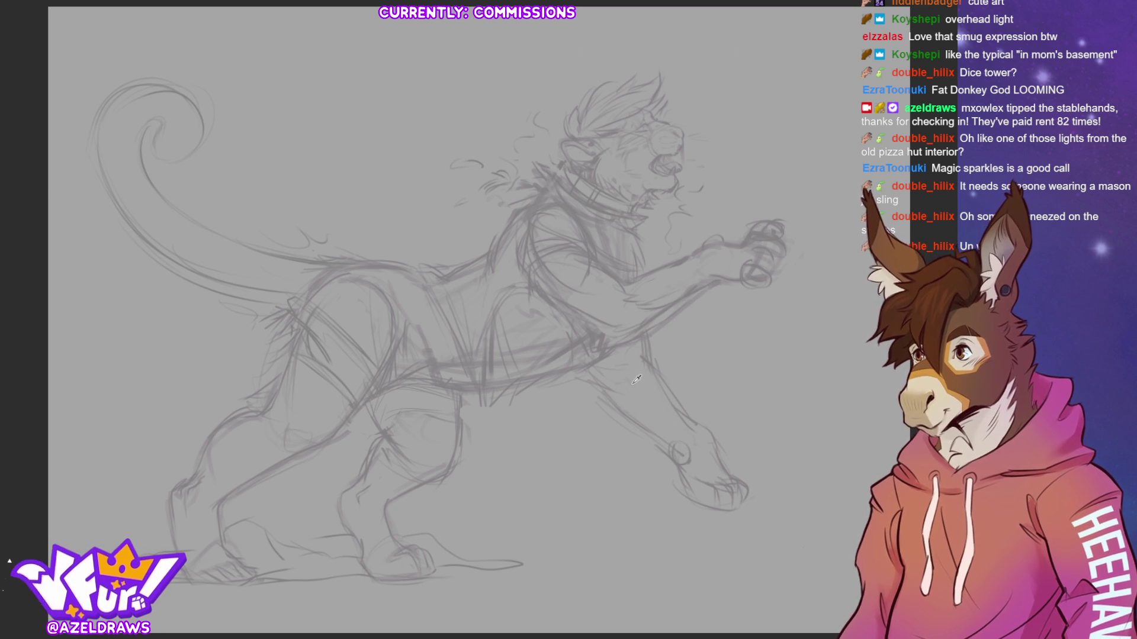
{"action": "mouse_move", "coordinate": [312, 203]}
{"action": "left_mouse_down"}
{"action": "mouse_move", "coordinate": [418, 156]}
{"action": "mouse_move", "coordinate": [356, 254]}
{"action": "left_mouse_up"}
{"action": "key", "text": "ctrl+z"}
{"action": "key", "text": "ctrl+z"}
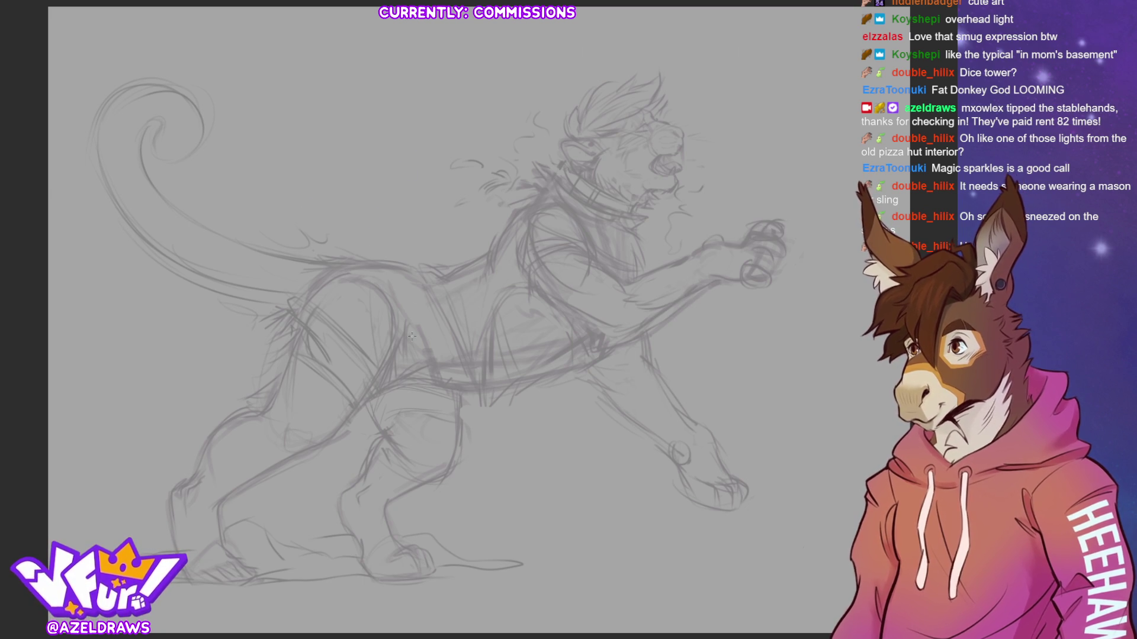
{"action": "left_click_drag", "start_coordinate": [130, 365], "coordinate": [222, 311]}
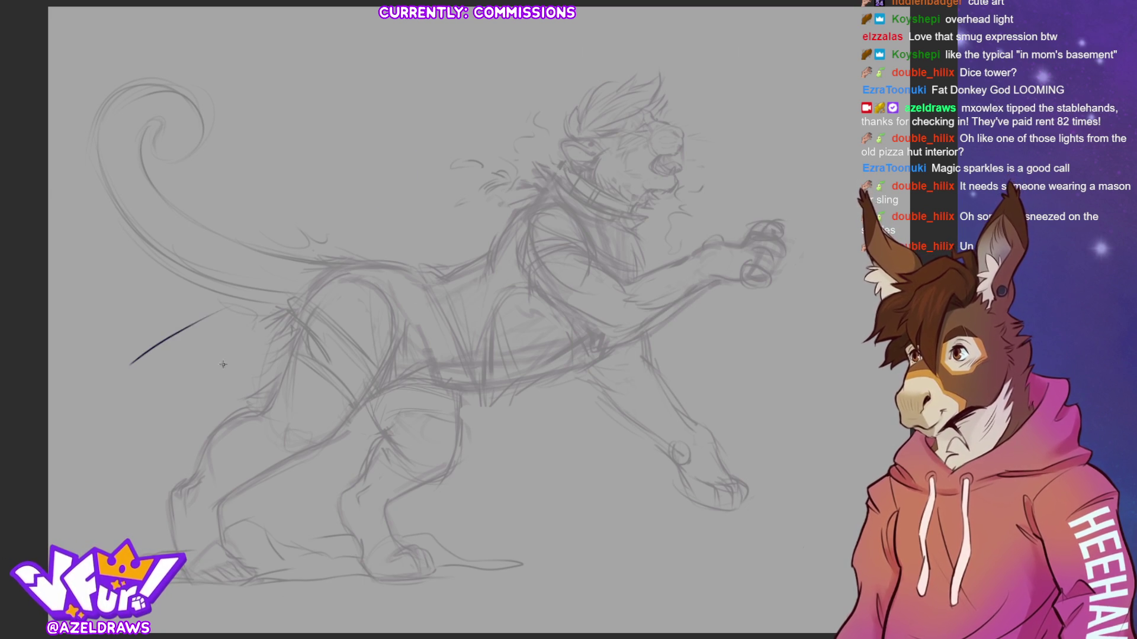
{"action": "key", "text": "ctrl+z"}
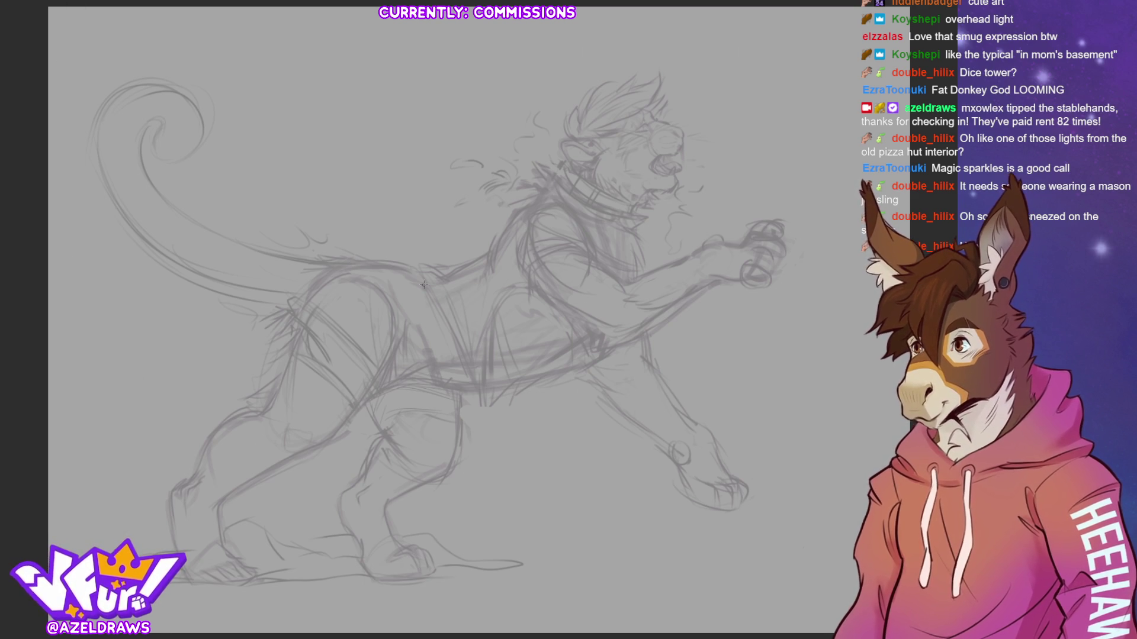
Ink the back line from behind the neck to the hips, then the belly line.
{"action": "mouse_move", "coordinate": [450, 274]}
{"action": "left_mouse_down"}
{"action": "mouse_move", "coordinate": [488, 253]}
{"action": "mouse_move", "coordinate": [472, 261]}
{"action": "mouse_move", "coordinate": [524, 210]}
{"action": "left_mouse_up"}
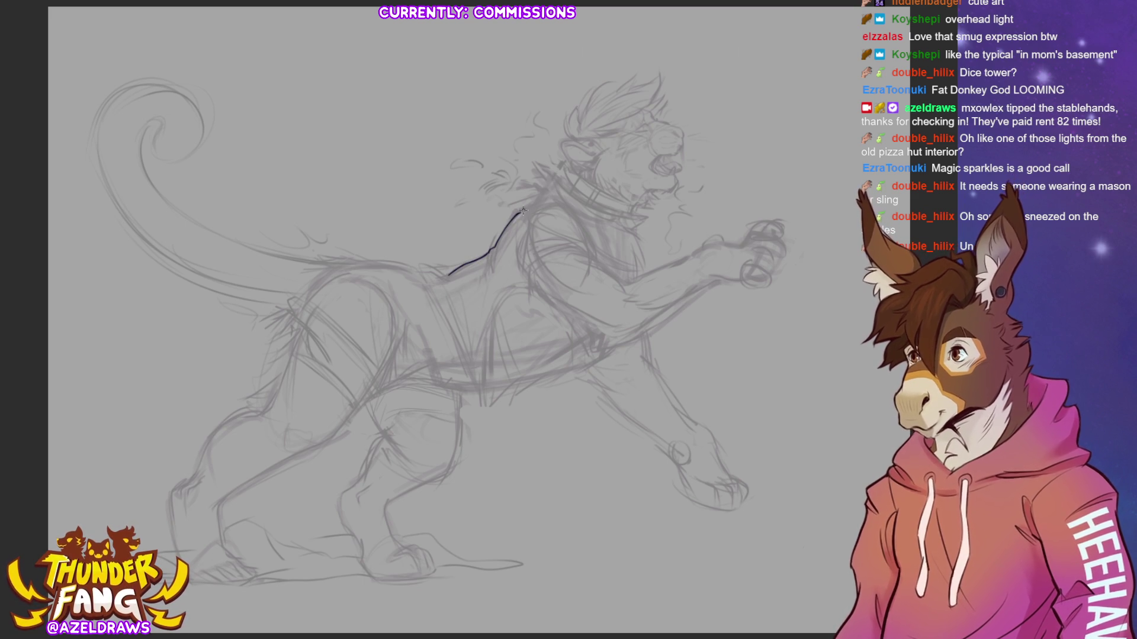
{"action": "left_click_drag", "start_coordinate": [447, 275], "coordinate": [413, 266]}
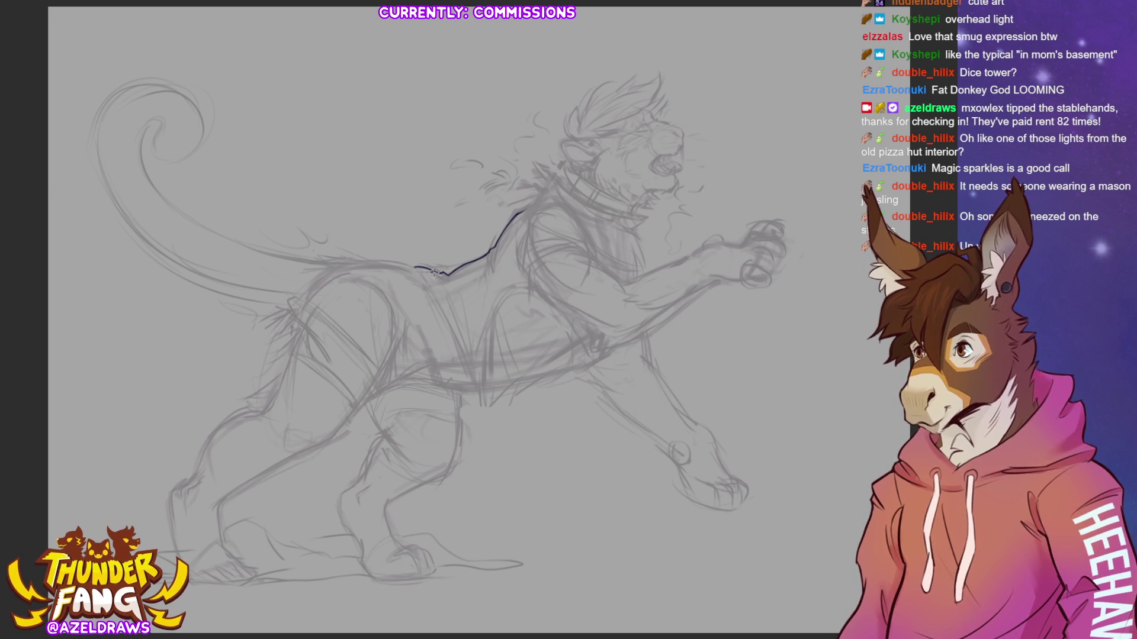
{"action": "left_click_drag", "start_coordinate": [416, 266], "coordinate": [406, 261]}
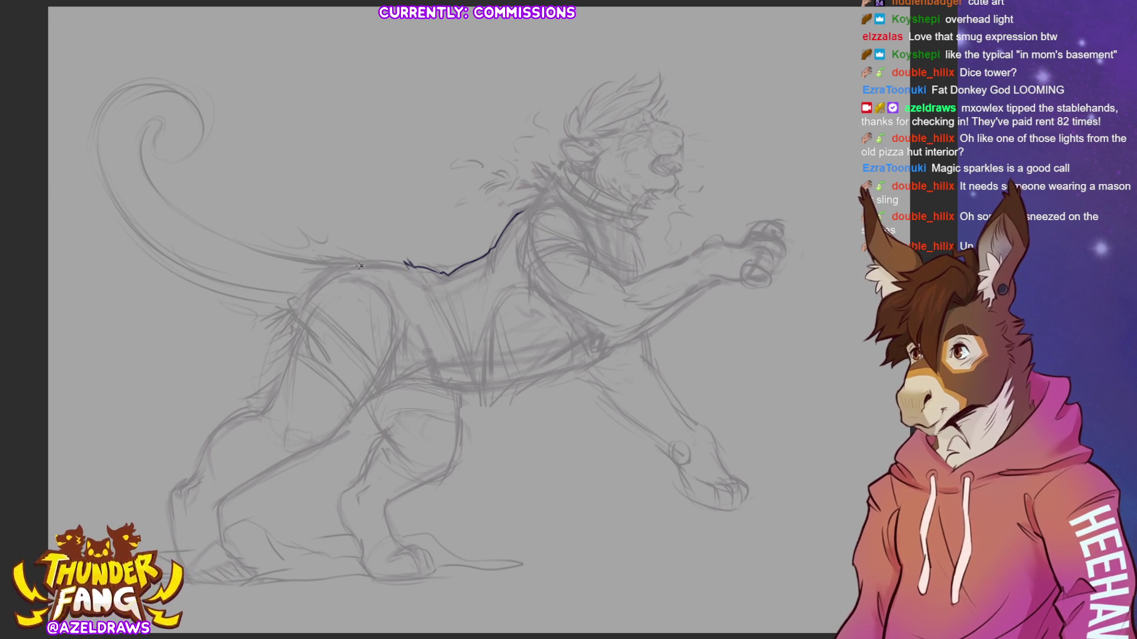
{"action": "left_click_drag", "start_coordinate": [329, 267], "coordinate": [410, 265]}
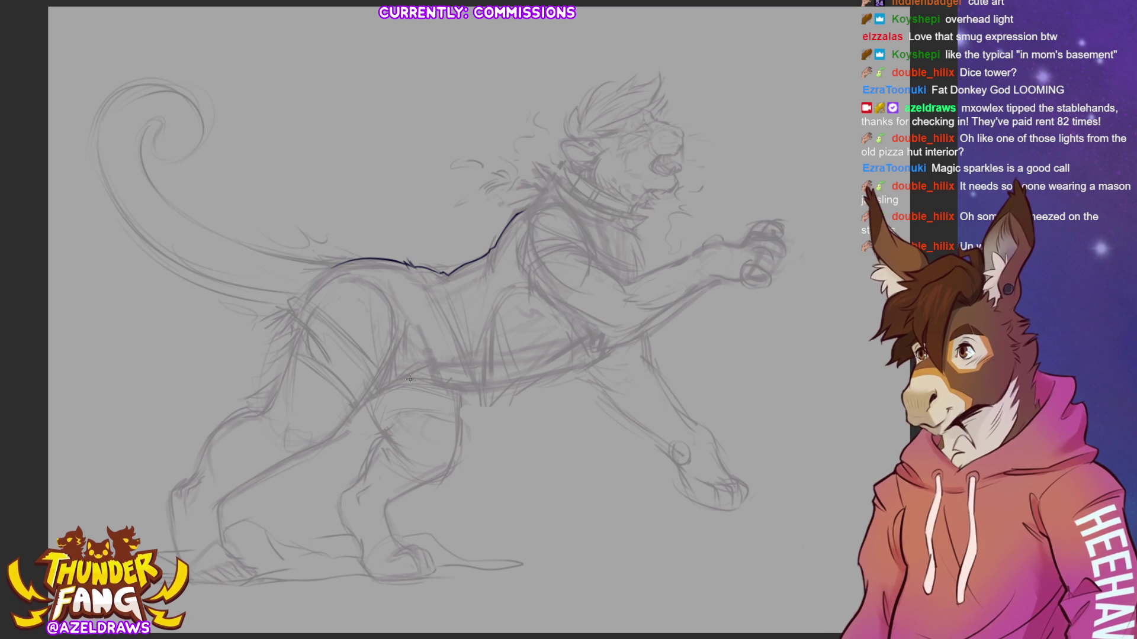
{"action": "mouse_move", "coordinate": [427, 380]}
{"action": "left_mouse_down"}
{"action": "mouse_move", "coordinate": [487, 385]}
{"action": "mouse_move", "coordinate": [577, 367]}
{"action": "left_mouse_up"}
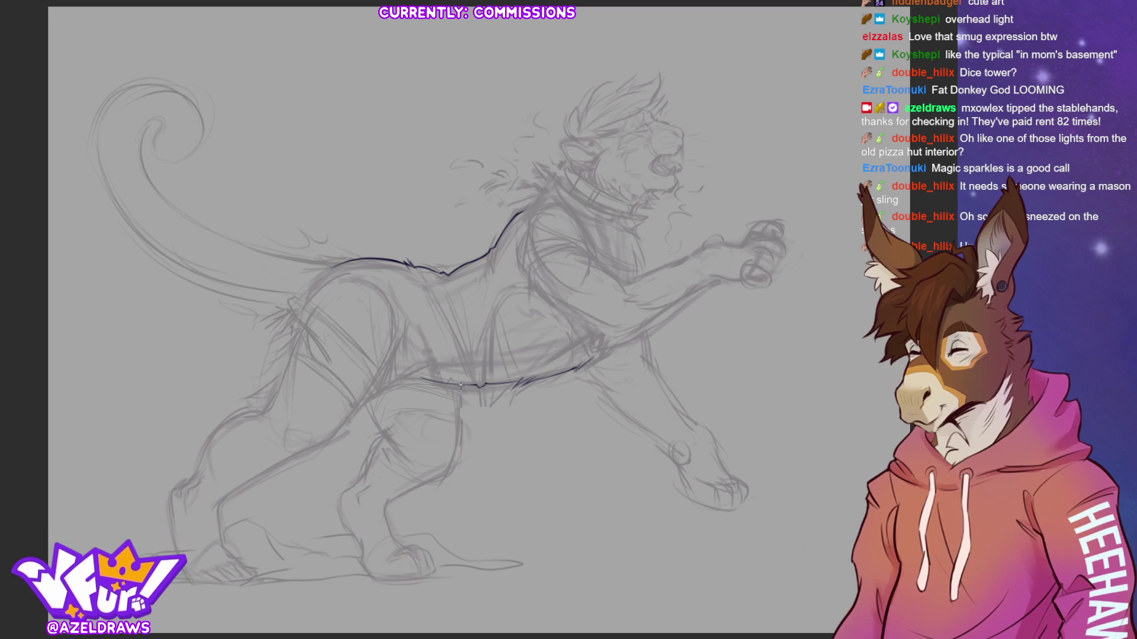
Extend the belly contour and ink the near hind leg down toward its paw.
{"action": "left_click_drag", "start_coordinate": [461, 384], "coordinate": [448, 471]}
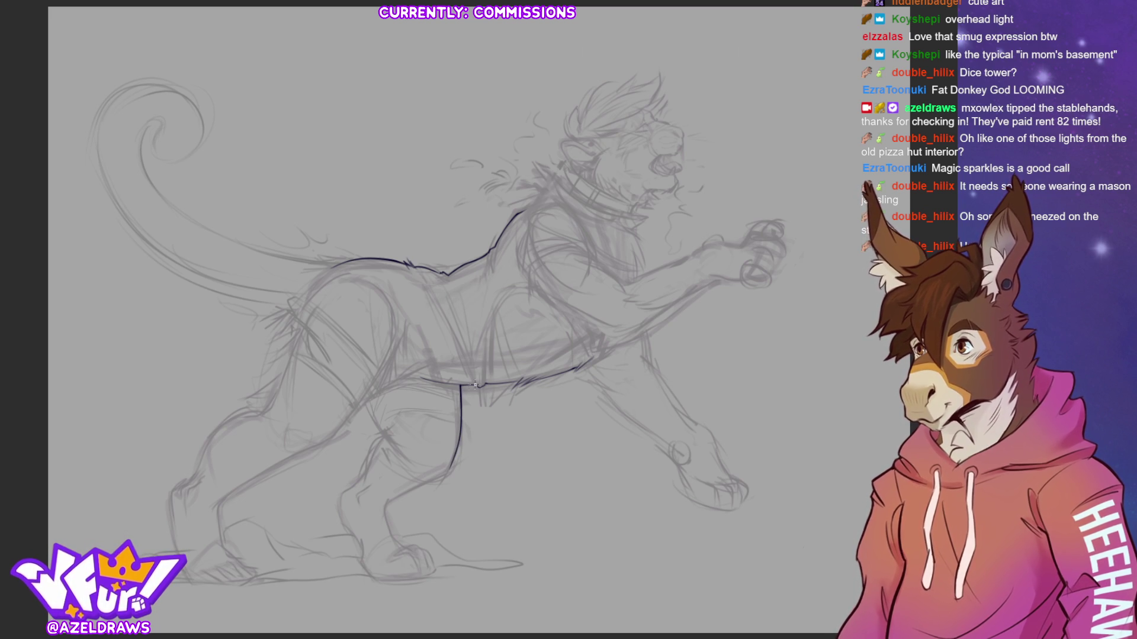
{"action": "left_click_drag", "start_coordinate": [513, 382], "coordinate": [579, 364]}
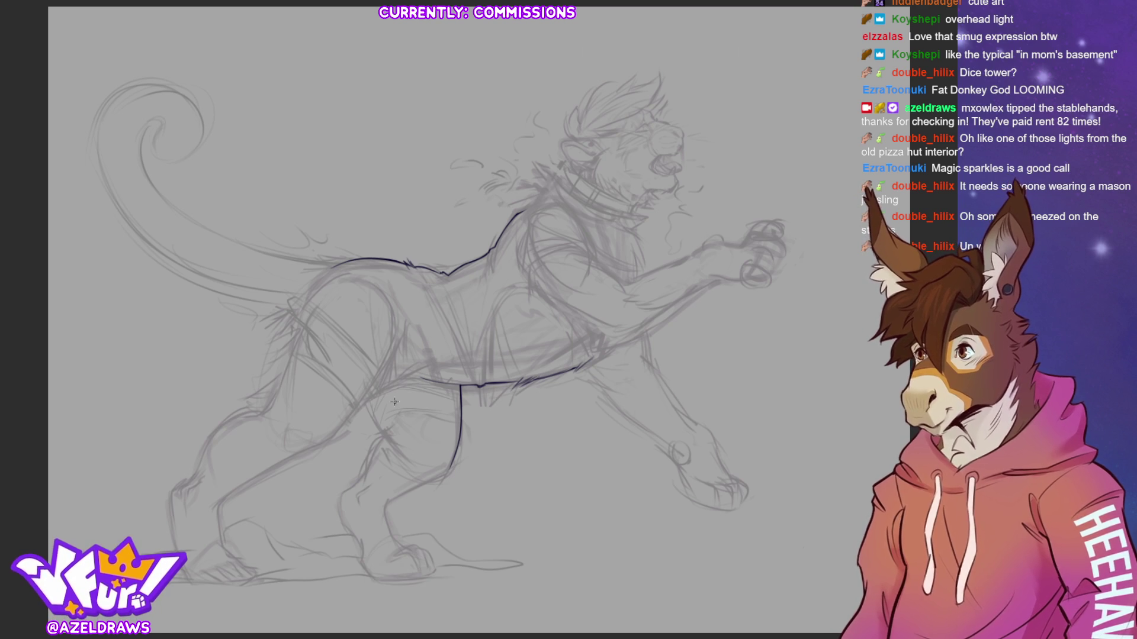
{"action": "left_click_drag", "start_coordinate": [368, 402], "coordinate": [379, 440]}
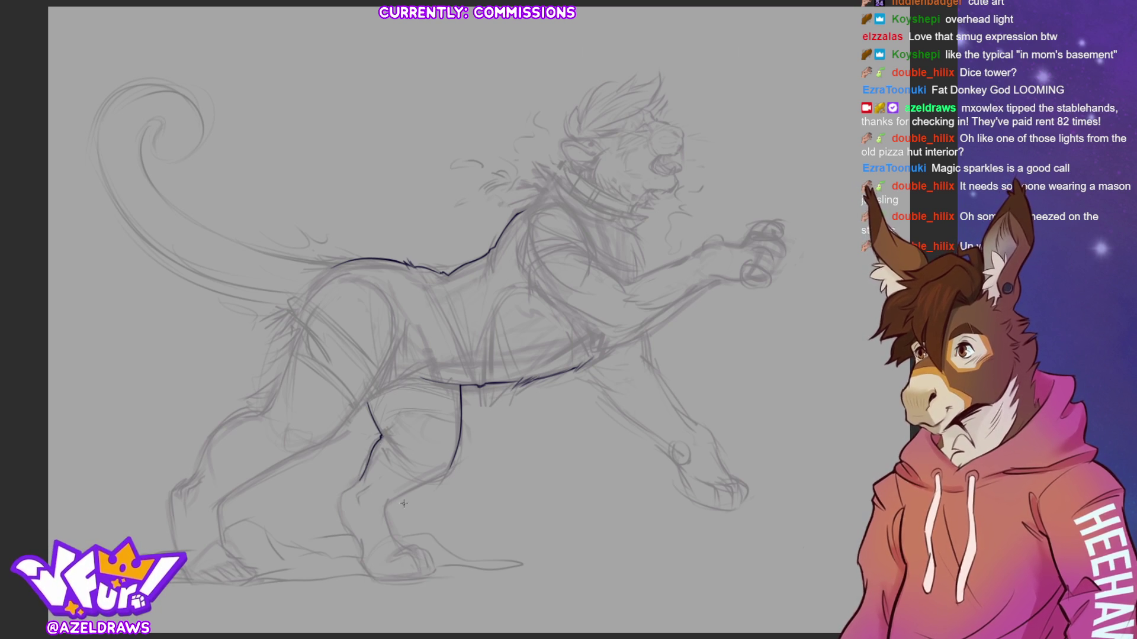
{"action": "left_click_drag", "start_coordinate": [385, 513], "coordinate": [454, 463]}
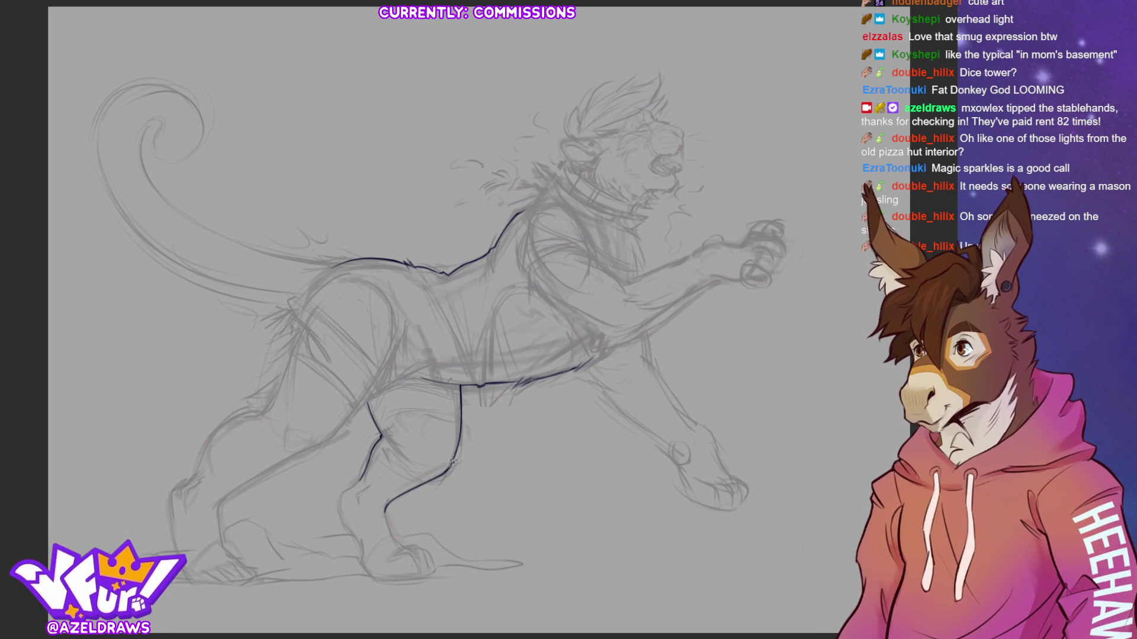
{"action": "mouse_move", "coordinate": [349, 488]}
{"action": "left_mouse_down"}
{"action": "mouse_move", "coordinate": [340, 499]}
{"action": "mouse_move", "coordinate": [365, 558]}
{"action": "left_mouse_up"}
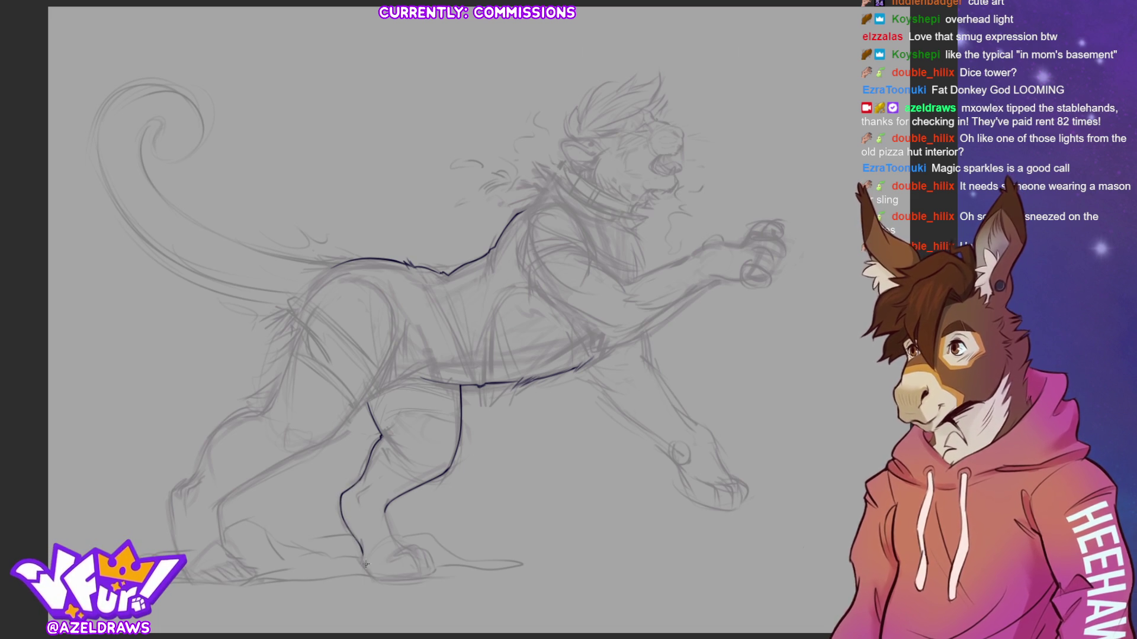
{"action": "left_click_drag", "start_coordinate": [388, 513], "coordinate": [409, 551]}
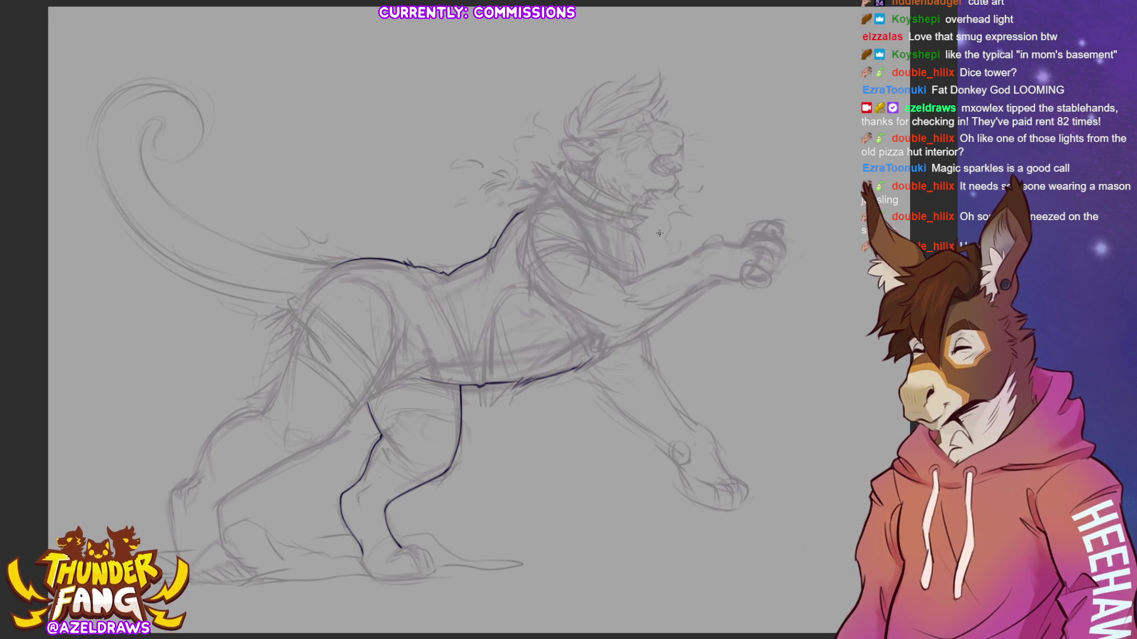
Ink the top of the reaching front arm and paw, then the shoulder curve into the forearm.
{"action": "mouse_move", "coordinate": [627, 284]}
{"action": "left_mouse_down"}
{"action": "mouse_move", "coordinate": [746, 239]}
{"action": "mouse_move", "coordinate": [747, 230]}
{"action": "left_mouse_up"}
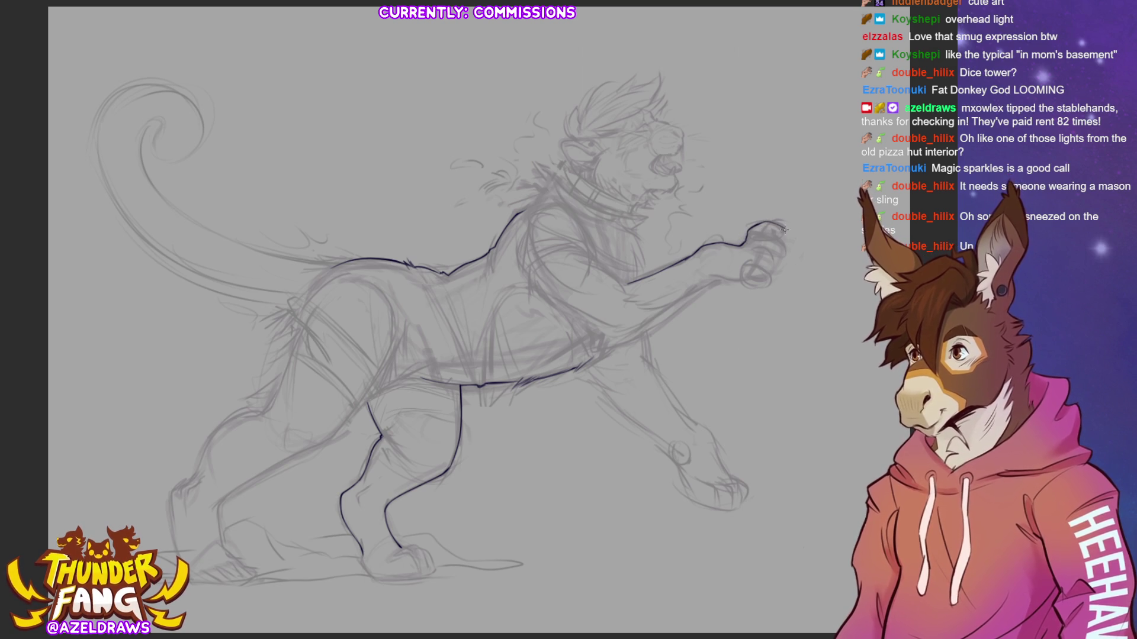
{"action": "left_click_drag", "start_coordinate": [748, 229], "coordinate": [784, 235]}
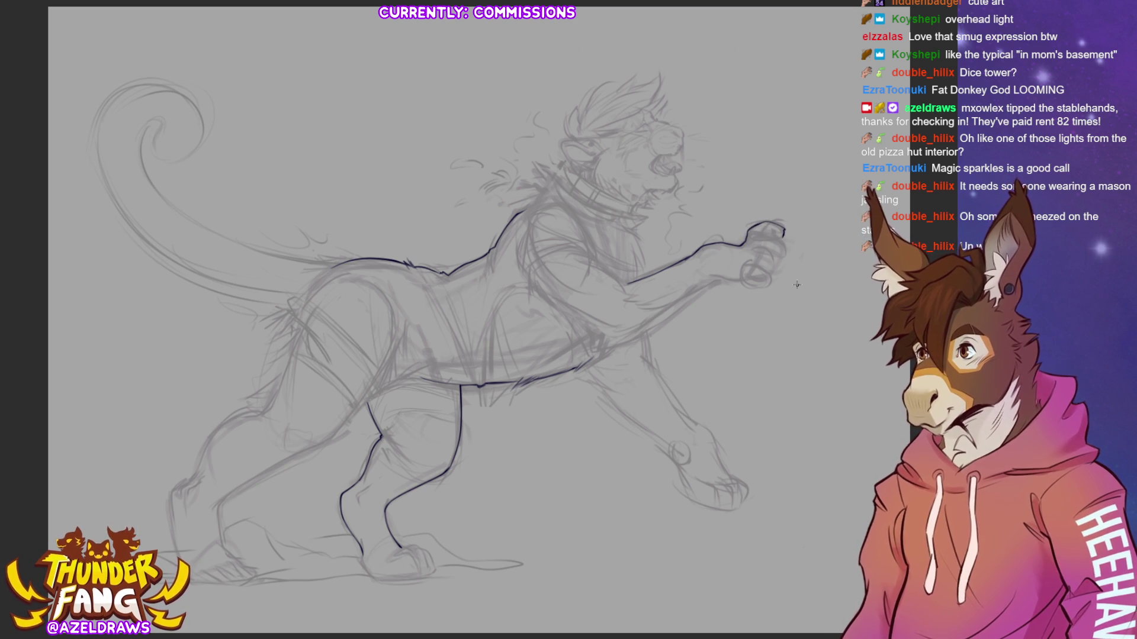
{"action": "mouse_move", "coordinate": [625, 339]}
{"action": "left_mouse_down"}
{"action": "mouse_move", "coordinate": [701, 286]}
{"action": "mouse_move", "coordinate": [733, 278]}
{"action": "mouse_move", "coordinate": [708, 241]}
{"action": "mouse_move", "coordinate": [727, 232]}
{"action": "left_mouse_up"}
{"action": "key", "text": "ctrl+z"}
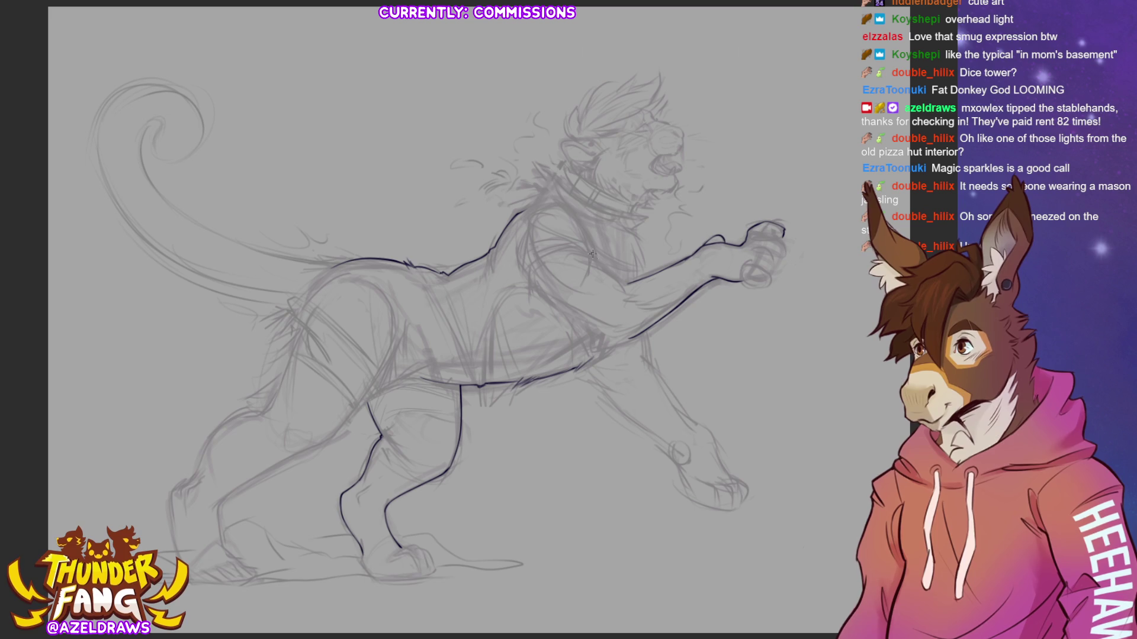
{"action": "left_click_drag", "start_coordinate": [583, 235], "coordinate": [590, 256]}
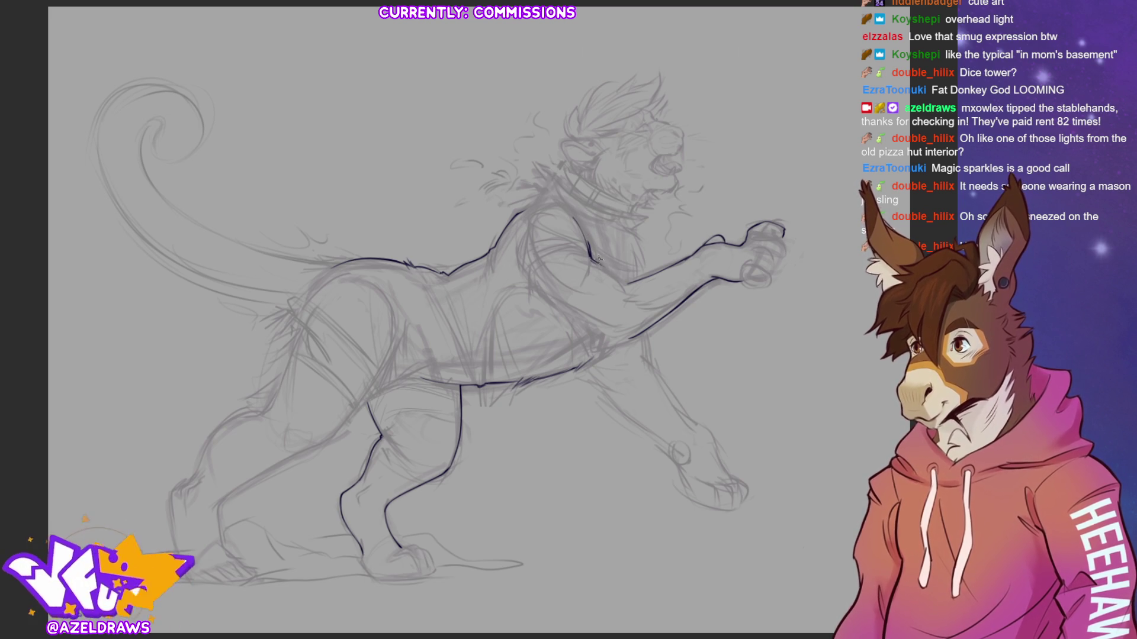
{"action": "left_click_drag", "start_coordinate": [593, 256], "coordinate": [625, 285]}
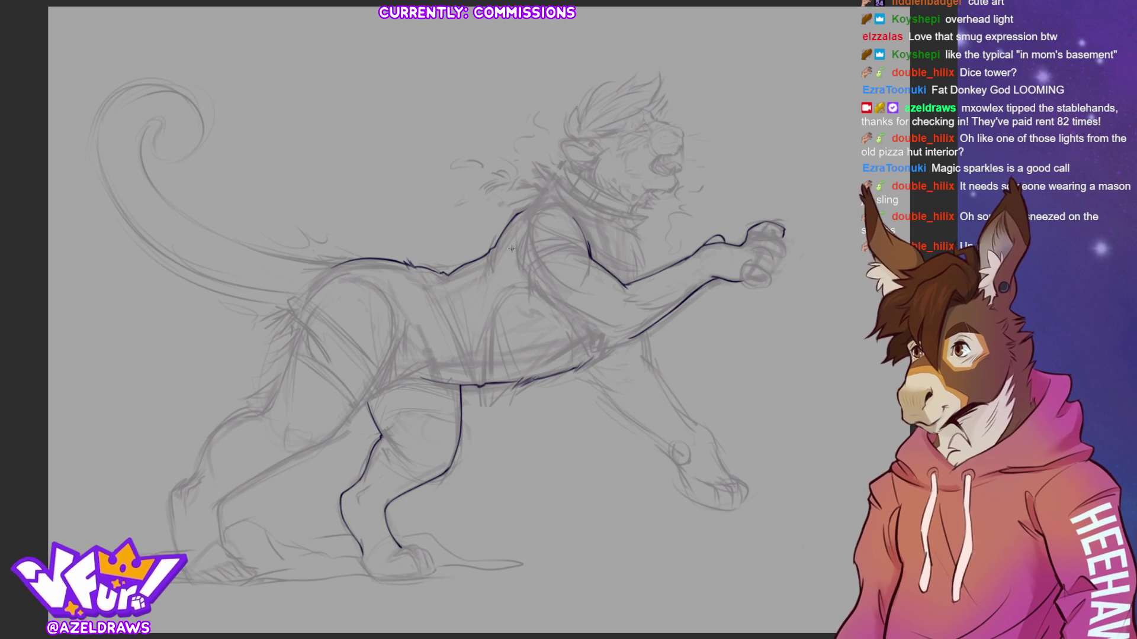
Ink the chest contour and the back edge of the front leg.
{"action": "mouse_move", "coordinate": [514, 245]}
{"action": "left_mouse_down"}
{"action": "mouse_move", "coordinate": [560, 307]}
{"action": "mouse_move", "coordinate": [631, 343]}
{"action": "mouse_move", "coordinate": [613, 330]}
{"action": "left_mouse_up"}
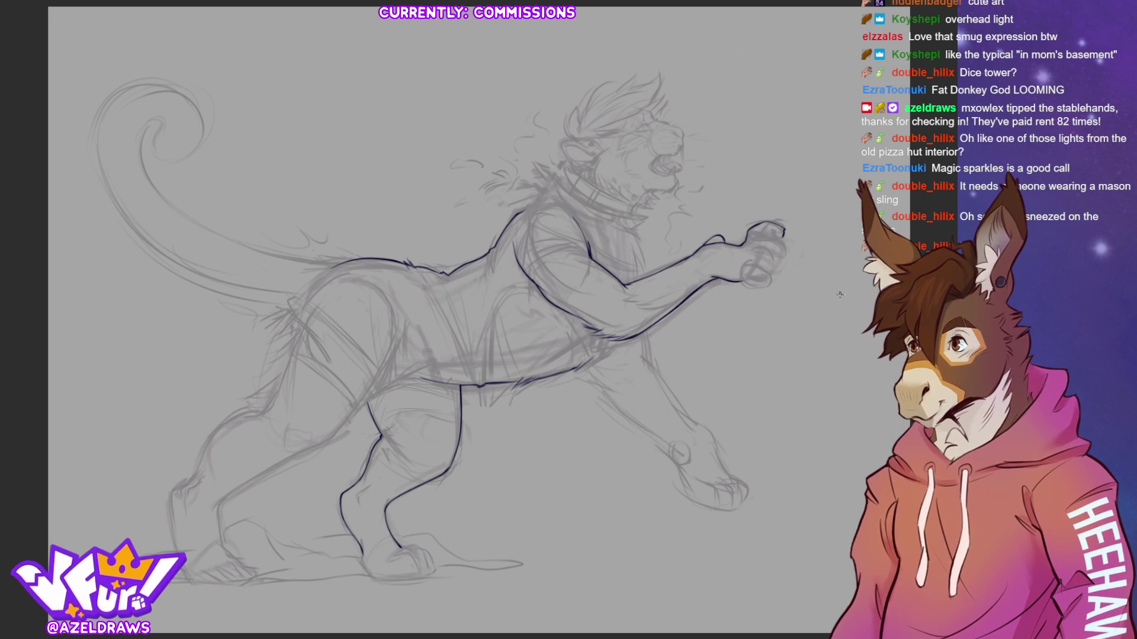
{"action": "left_click_drag", "start_coordinate": [591, 357], "coordinate": [607, 354]}
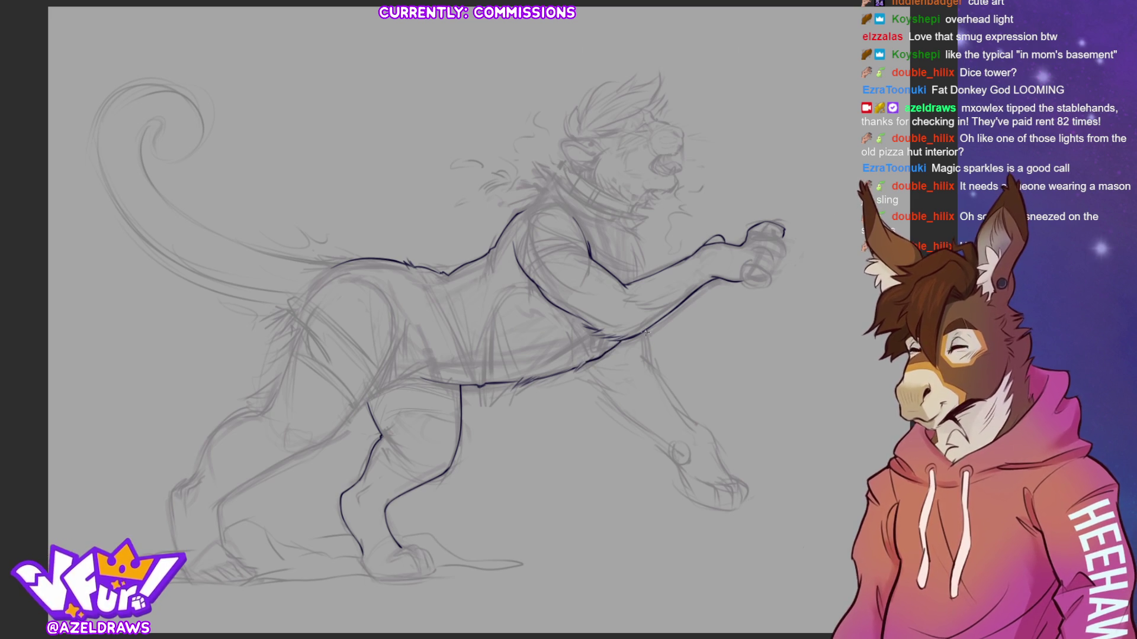
{"action": "mouse_move", "coordinate": [646, 330]}
{"action": "left_mouse_down"}
{"action": "mouse_move", "coordinate": [650, 365]}
{"action": "mouse_move", "coordinate": [622, 411]}
{"action": "mouse_move", "coordinate": [674, 454]}
{"action": "left_mouse_up"}
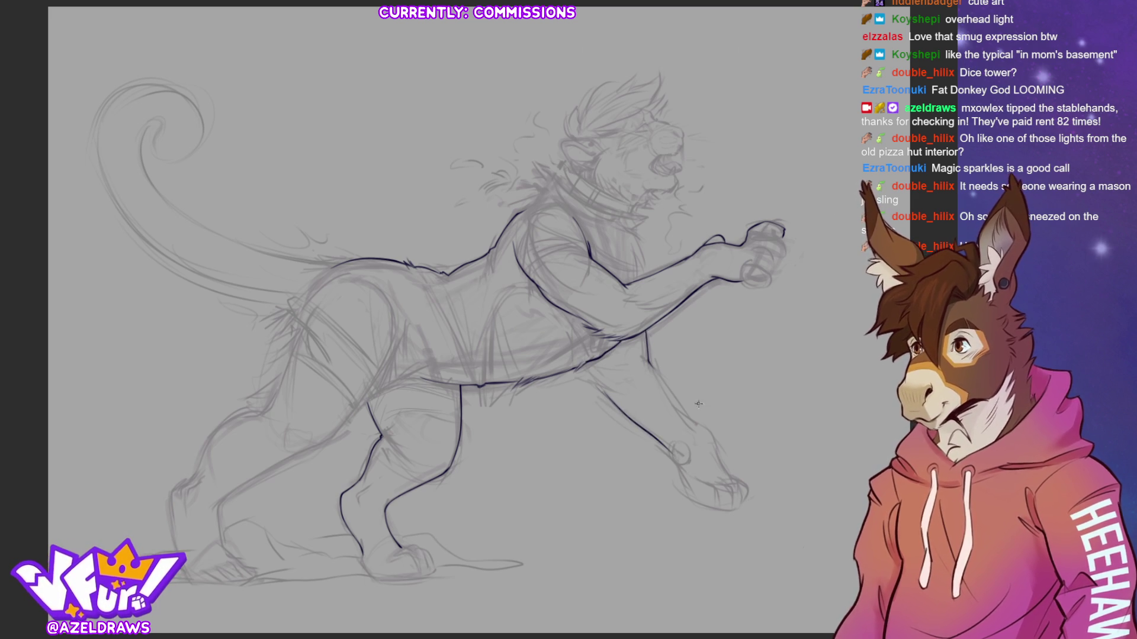
{"action": "left_click_drag", "start_coordinate": [640, 355], "coordinate": [704, 426]}
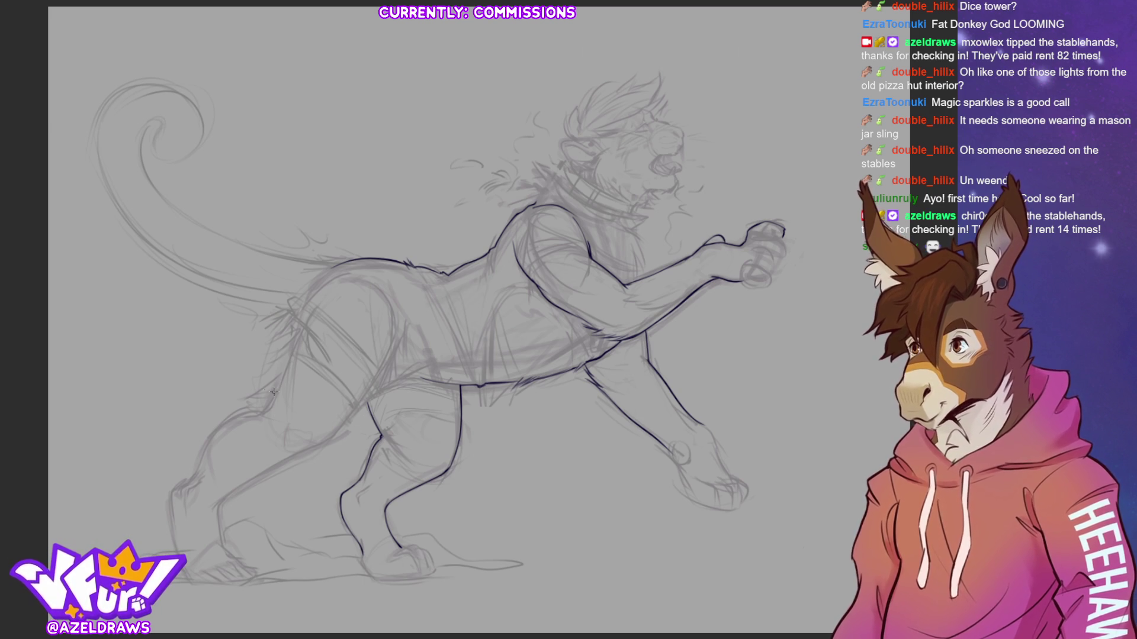
Ink the far hind leg's back edge, thigh, inner line and the front of its paw.
{"action": "left_click_drag", "start_coordinate": [278, 381], "coordinate": [303, 322]}
{"action": "left_click_drag", "start_coordinate": [304, 455], "coordinate": [334, 435]}
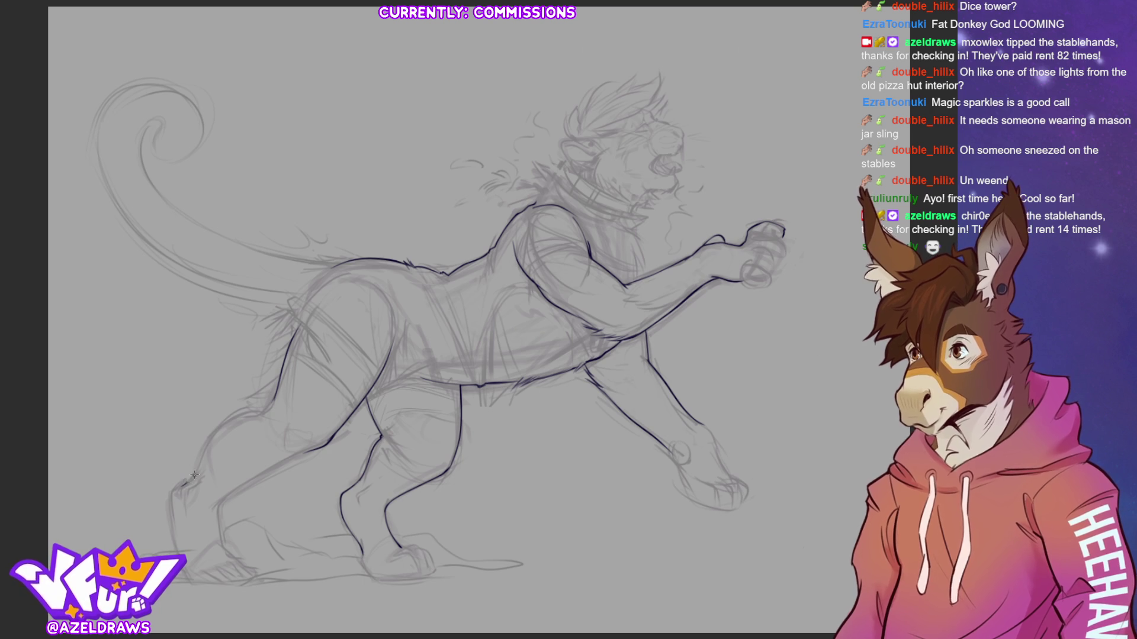
{"action": "left_click_drag", "start_coordinate": [197, 471], "coordinate": [261, 408]}
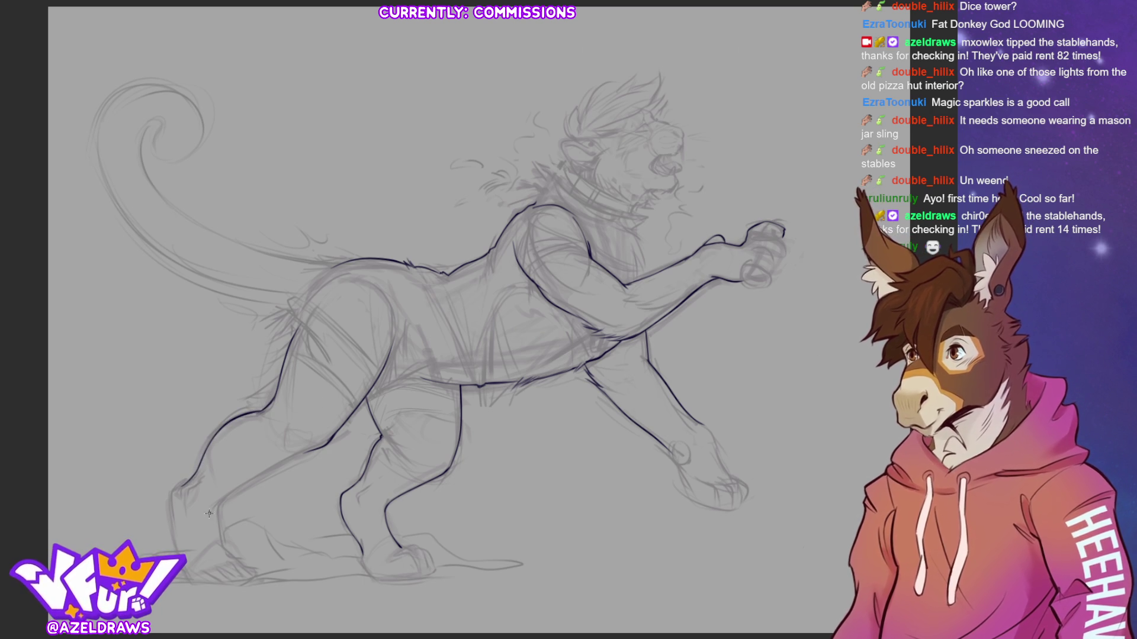
{"action": "left_click_drag", "start_coordinate": [219, 503], "coordinate": [364, 423]}
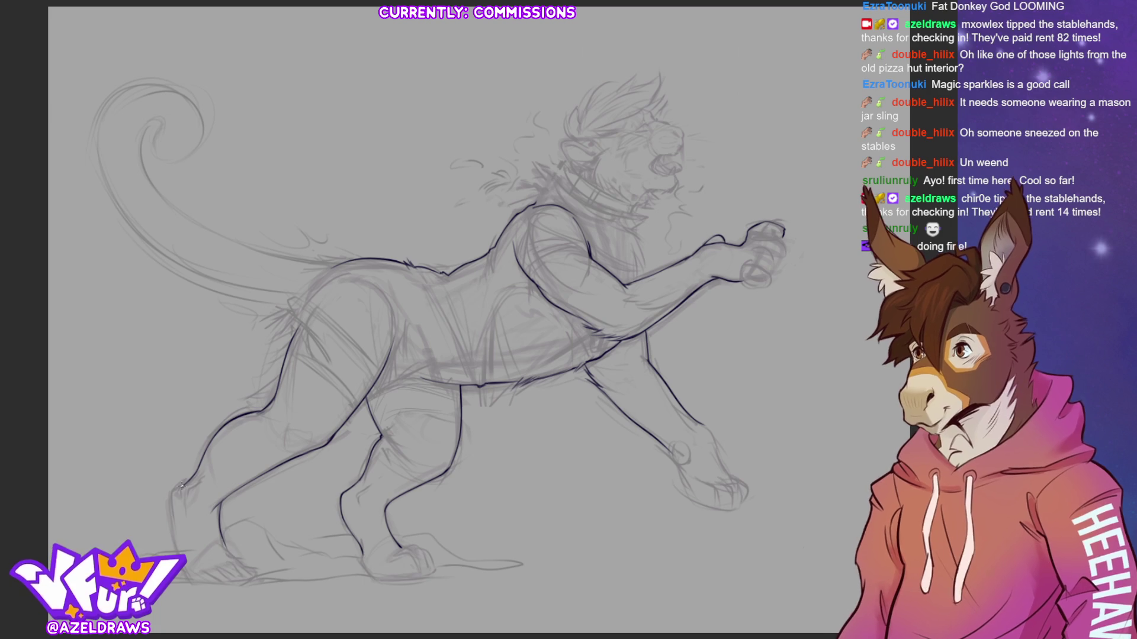
{"action": "left_click_drag", "start_coordinate": [182, 484], "coordinate": [169, 535]}
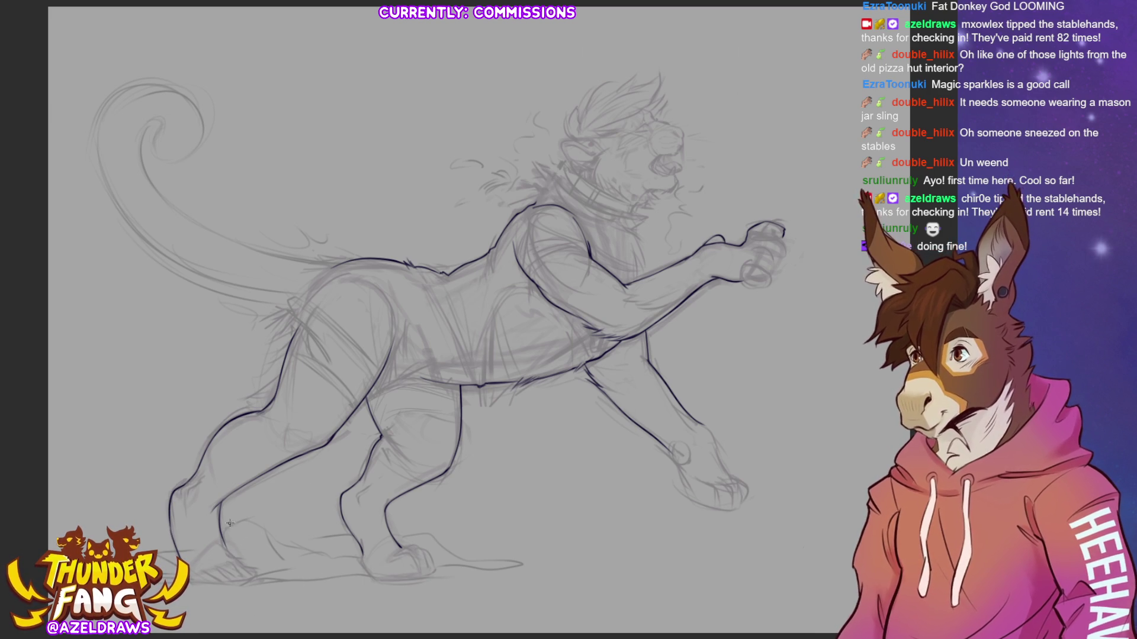
Darken the rear paw's back, ink the paw underside, and flick fur tufts along the belly.
{"action": "mouse_move", "coordinate": [219, 513]}
{"action": "left_mouse_down"}
{"action": "mouse_move", "coordinate": [223, 543]}
{"action": "mouse_move", "coordinate": [256, 579]}
{"action": "left_mouse_up"}
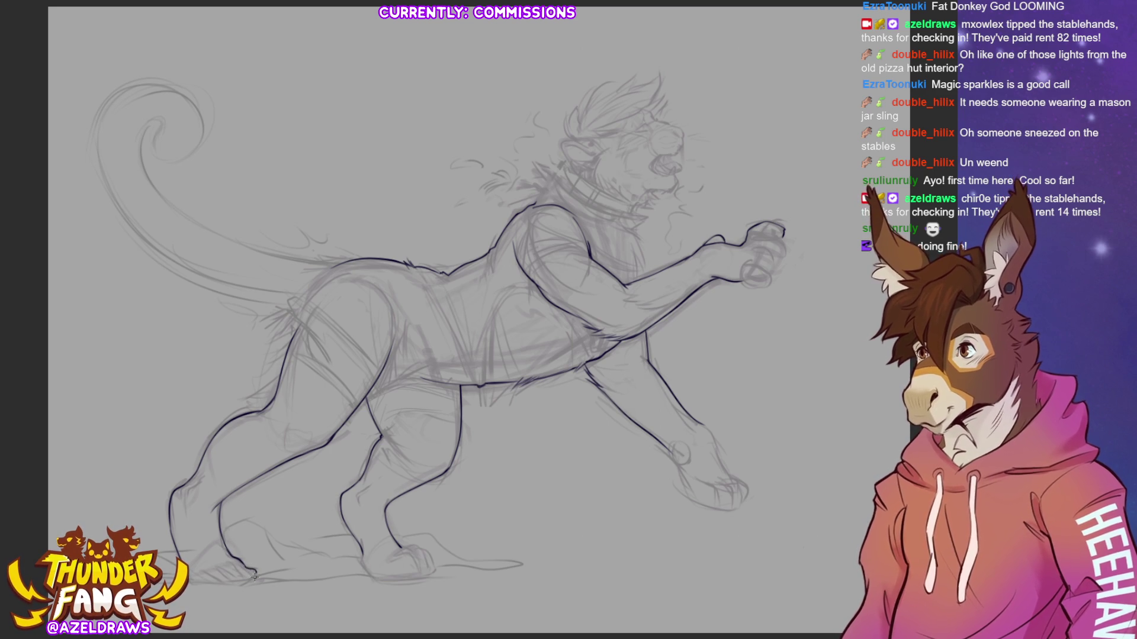
{"action": "mouse_move", "coordinate": [360, 551]}
{"action": "left_mouse_down"}
{"action": "mouse_move", "coordinate": [365, 568]}
{"action": "mouse_move", "coordinate": [391, 581]}
{"action": "mouse_move", "coordinate": [434, 562]}
{"action": "mouse_move", "coordinate": [439, 574]}
{"action": "mouse_move", "coordinate": [435, 564]}
{"action": "left_mouse_up"}
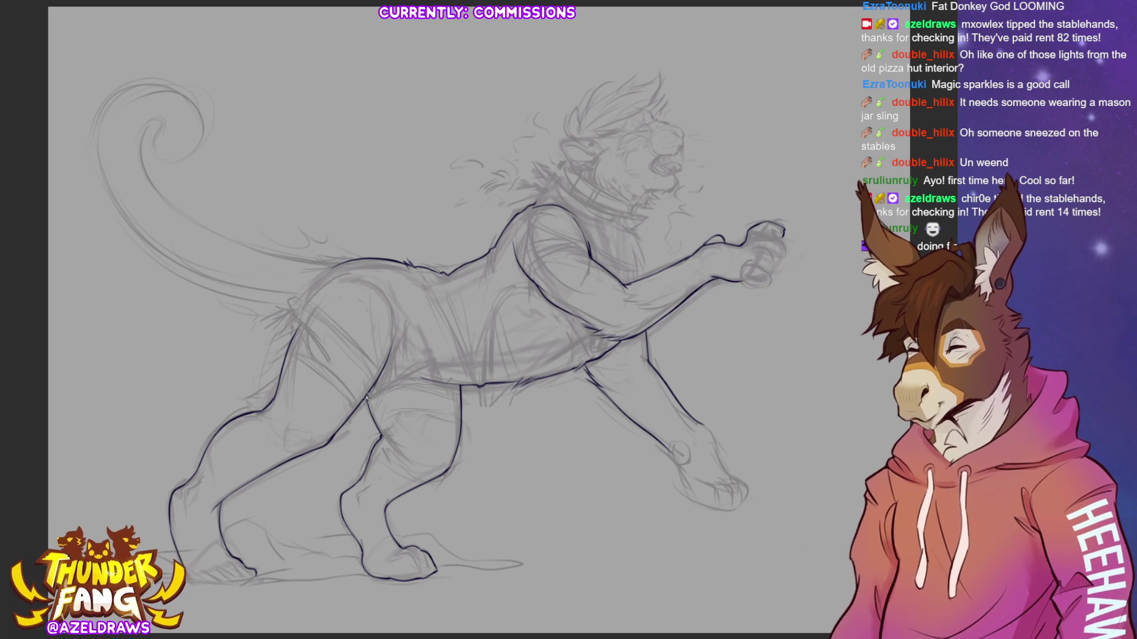
{"action": "mouse_move", "coordinate": [394, 364]}
{"action": "left_mouse_down"}
{"action": "mouse_move", "coordinate": [370, 396]}
{"action": "mouse_move", "coordinate": [411, 382]}
{"action": "left_mouse_up"}
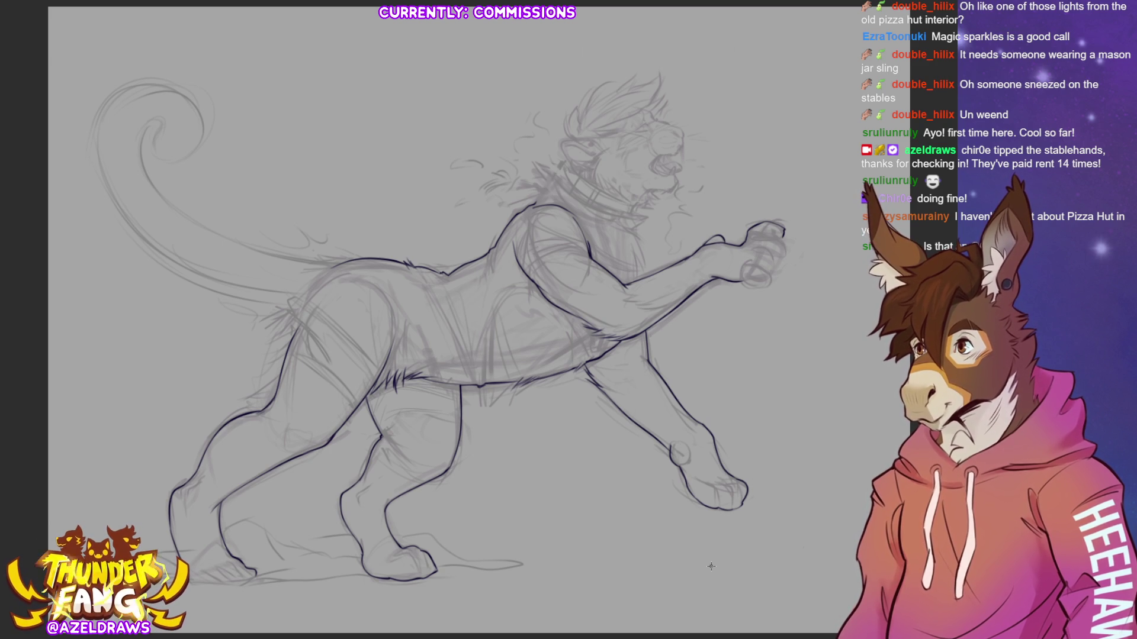
Ink the curve of the rear hip above the hind leg.
{"action": "left_click_drag", "start_coordinate": [296, 331], "coordinate": [304, 295]}
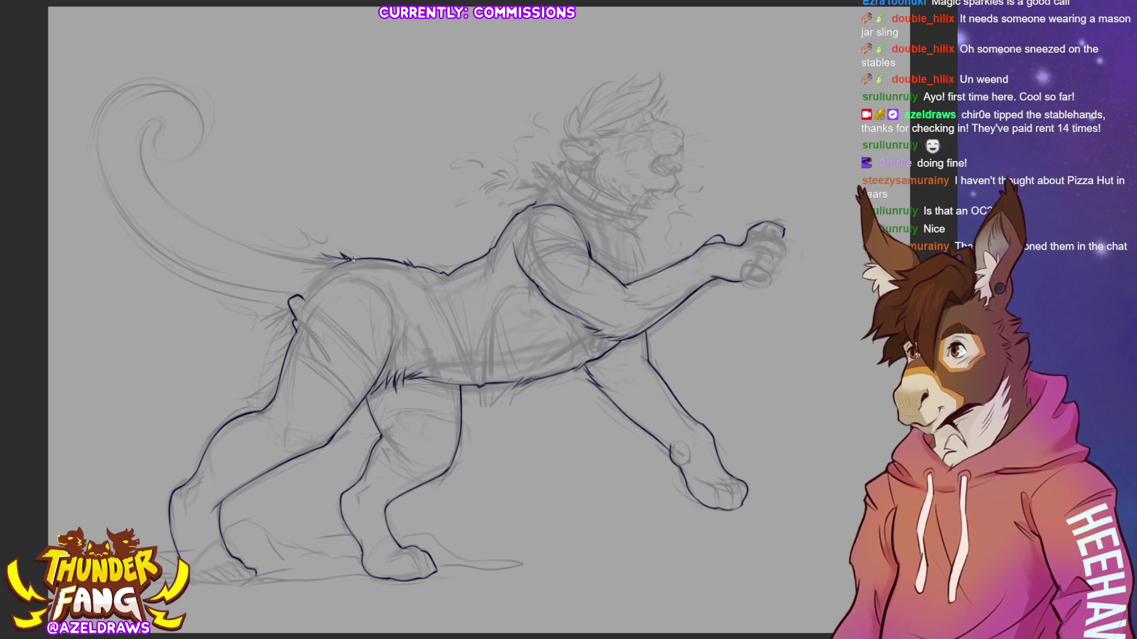
{"action": "left_click_drag", "start_coordinate": [340, 260], "coordinate": [310, 258]}
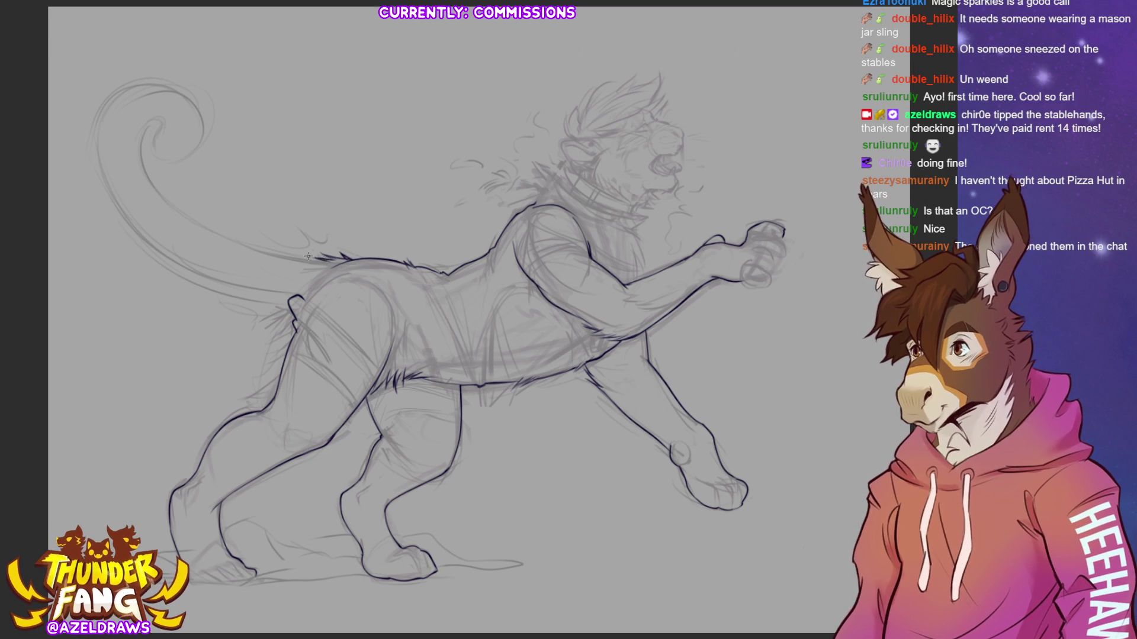
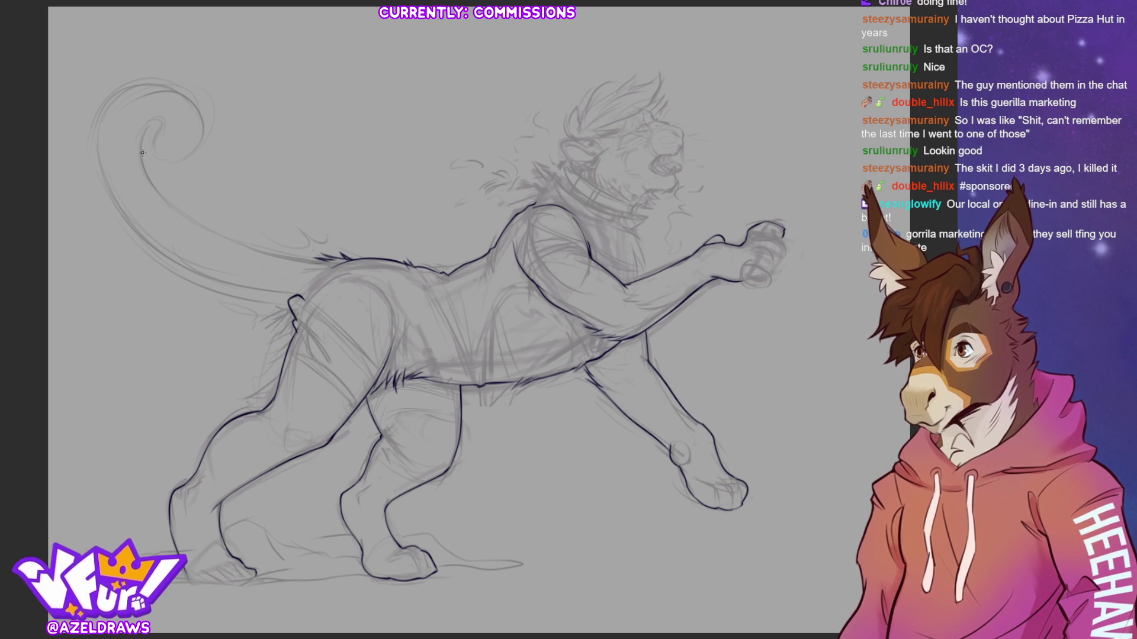
Ink the tail's inner curve up to the curl, discarding two faulty outer-curve attempts.
{"action": "mouse_move", "coordinate": [142, 167]}
{"action": "left_mouse_down"}
{"action": "mouse_move", "coordinate": [218, 236]}
{"action": "mouse_move", "coordinate": [327, 262]}
{"action": "left_mouse_up"}
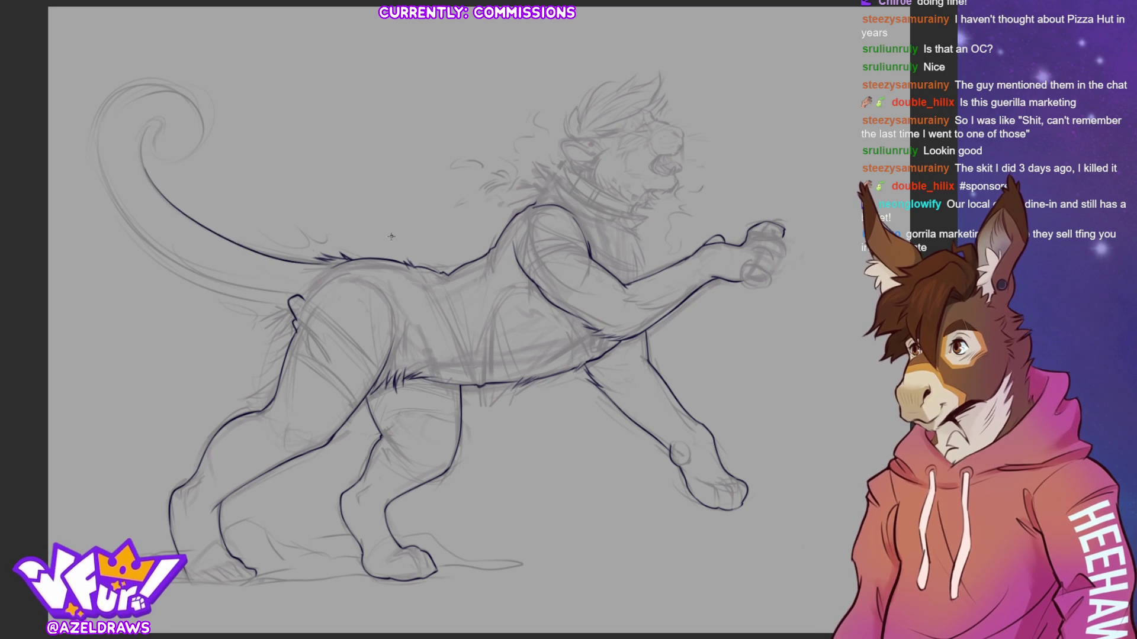
{"action": "mouse_move", "coordinate": [148, 174]}
{"action": "left_mouse_down"}
{"action": "mouse_move", "coordinate": [142, 134]}
{"action": "mouse_move", "coordinate": [158, 121]}
{"action": "mouse_move", "coordinate": [162, 131]}
{"action": "left_mouse_up"}
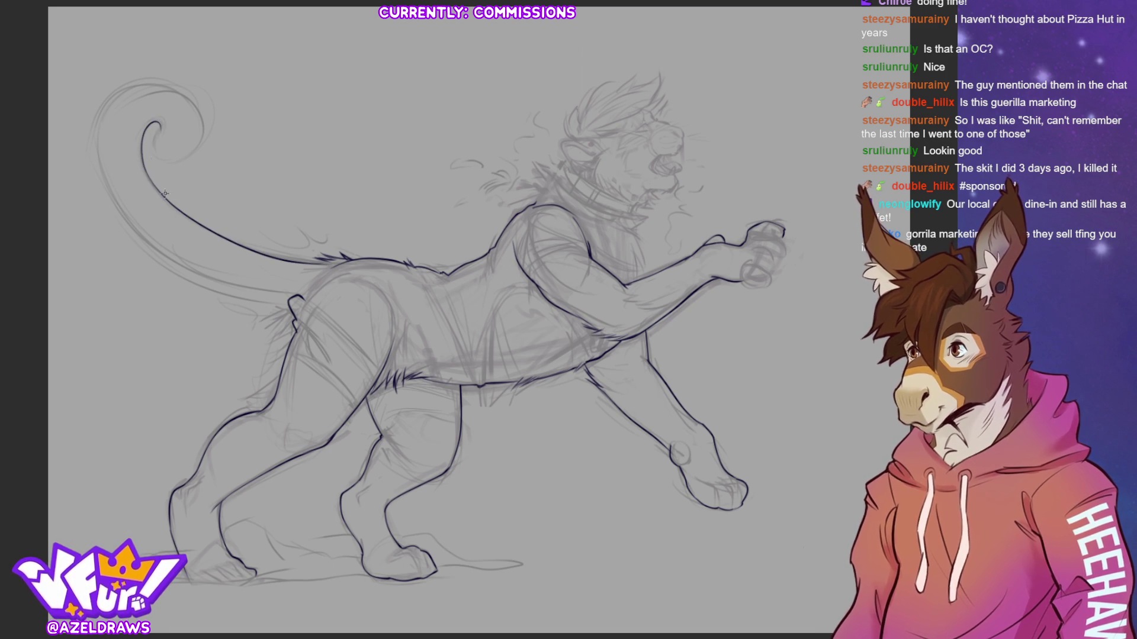
{"action": "mouse_move", "coordinate": [99, 118]}
{"action": "left_mouse_down"}
{"action": "mouse_move", "coordinate": [106, 194]}
{"action": "mouse_move", "coordinate": [173, 269]}
{"action": "mouse_move", "coordinate": [268, 300]}
{"action": "left_mouse_up"}
{"action": "key", "text": "ctrl+z"}
{"action": "mouse_move", "coordinate": [98, 131]}
{"action": "left_mouse_down"}
{"action": "mouse_move", "coordinate": [101, 157]}
{"action": "mouse_move", "coordinate": [164, 256]}
{"action": "mouse_move", "coordinate": [286, 304]}
{"action": "mouse_move", "coordinate": [179, 267]}
{"action": "mouse_move", "coordinate": [94, 129]}
{"action": "mouse_move", "coordinate": [171, 256]}
{"action": "mouse_move", "coordinate": [283, 300]}
{"action": "left_mouse_up"}
{"action": "key", "text": "ctrl+z"}
{"action": "key", "text": "ctrl+z"}
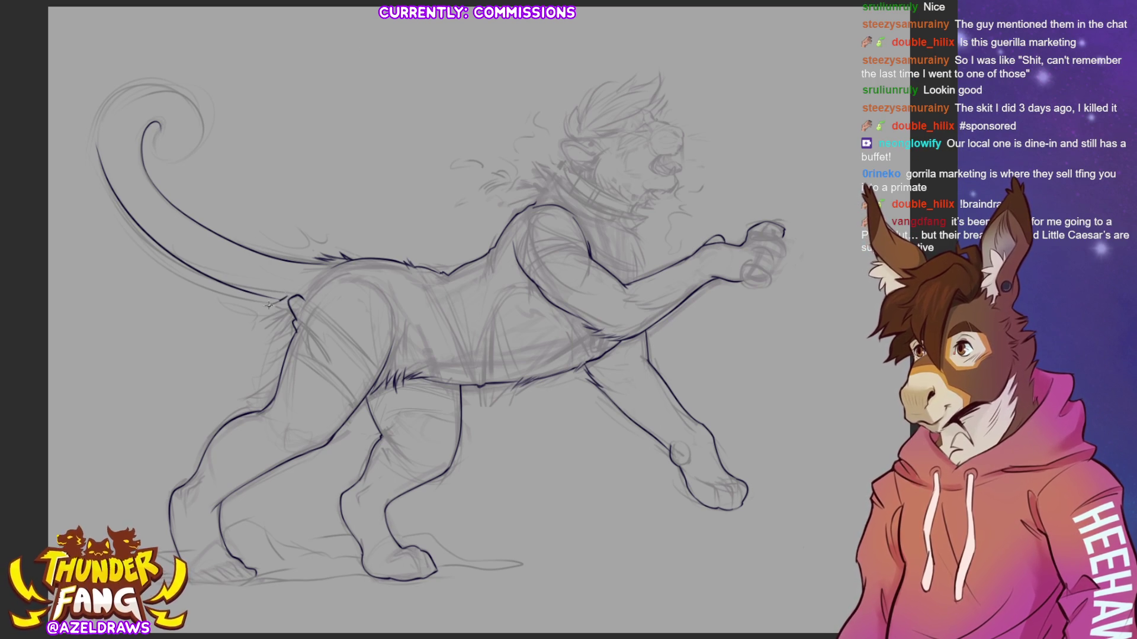
Add fur tufts at the tail base and redraw the top of the tail's outer outline.
{"action": "mouse_move", "coordinate": [291, 299]}
{"action": "left_mouse_down"}
{"action": "mouse_move", "coordinate": [265, 323]}
{"action": "mouse_move", "coordinate": [275, 333]}
{"action": "left_mouse_up"}
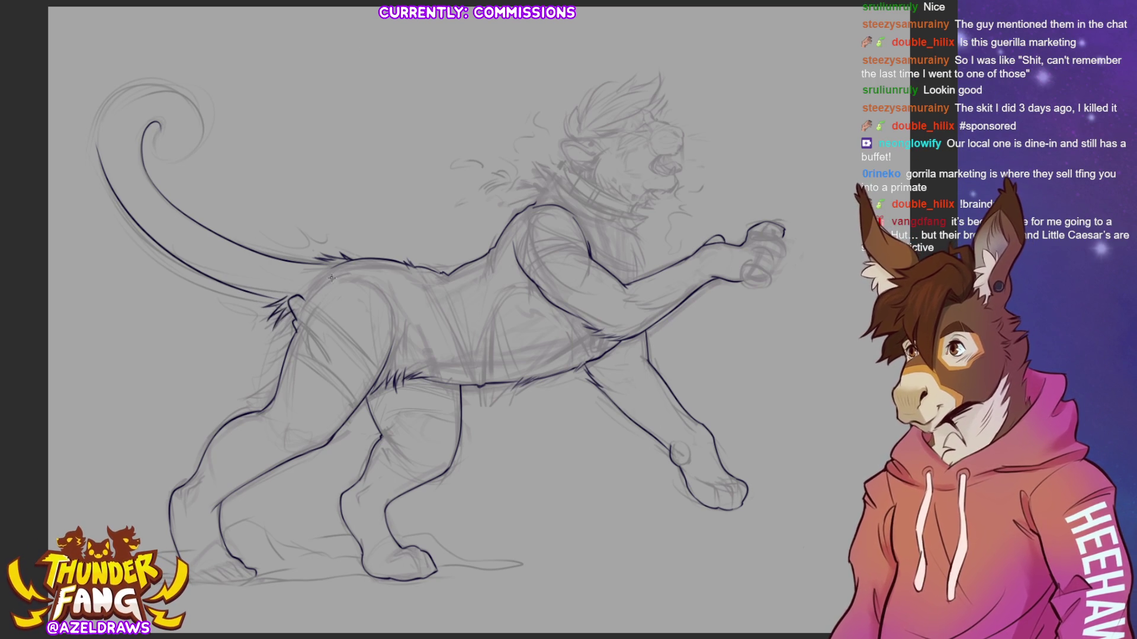
{"action": "left_click_drag", "start_coordinate": [285, 290], "coordinate": [310, 293]}
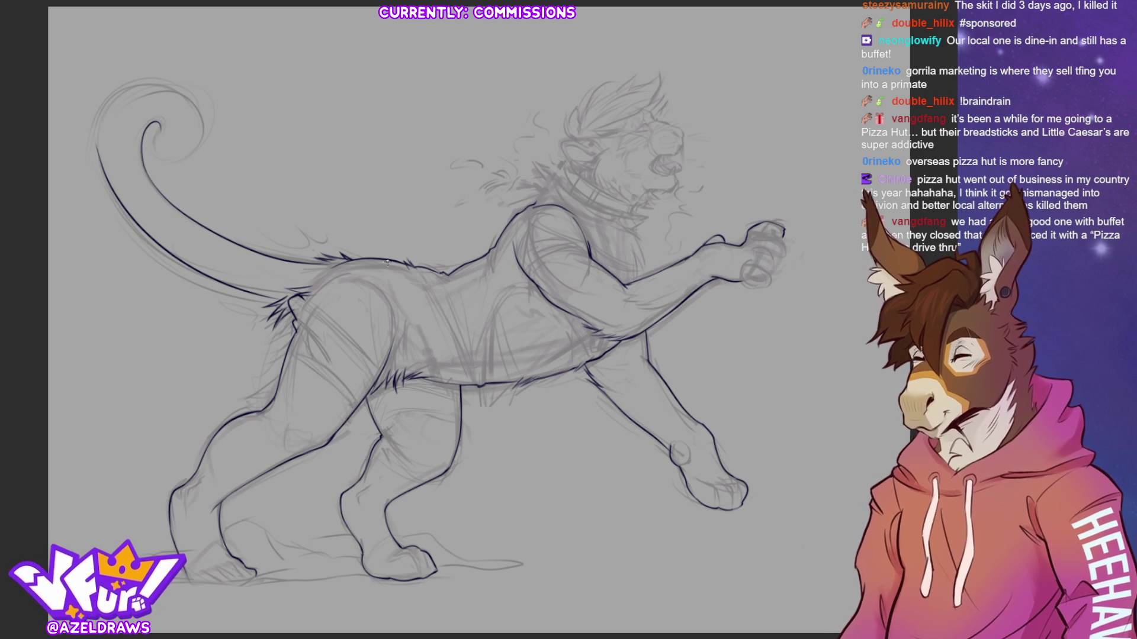
{"action": "left_click_drag", "start_coordinate": [96, 147], "coordinate": [103, 159]}
{"action": "left_click_drag", "start_coordinate": [97, 115], "coordinate": [102, 164]}
{"action": "key", "text": "ctrl+z"}
{"action": "key", "text": "ctrl+z"}
{"action": "key", "text": "ctrl+z"}
{"action": "key", "text": "ctrl+z"}
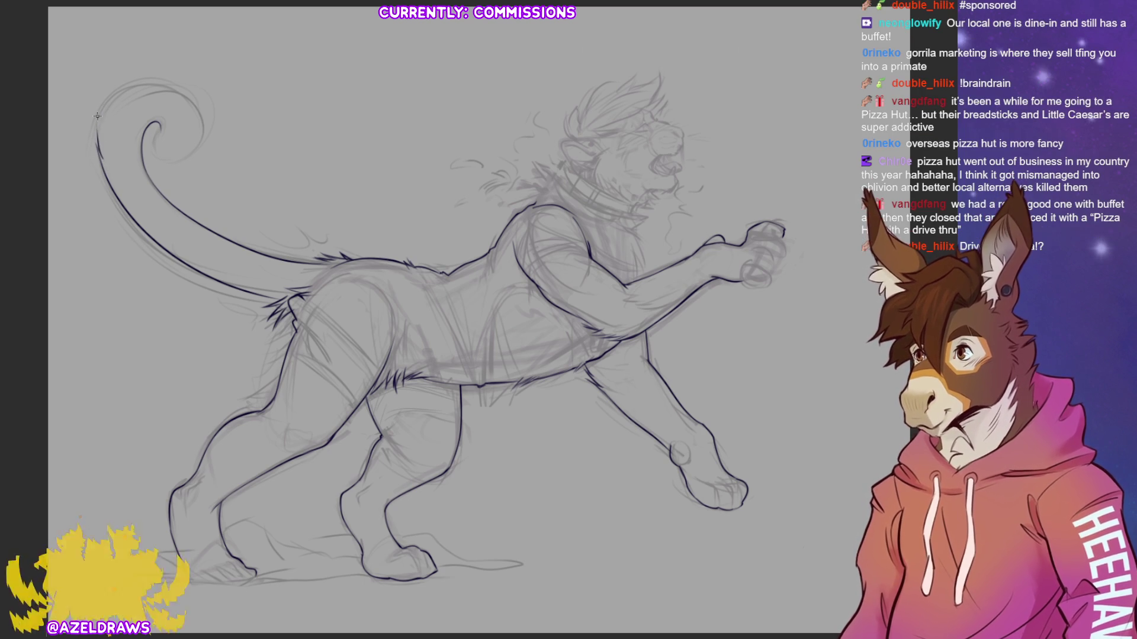
{"action": "left_click_drag", "start_coordinate": [98, 124], "coordinate": [112, 98]}
Darken the tail curl's outline and extend its inner line into a fuller spiral, then return the view upright.
{"action": "key", "text": "minus"}
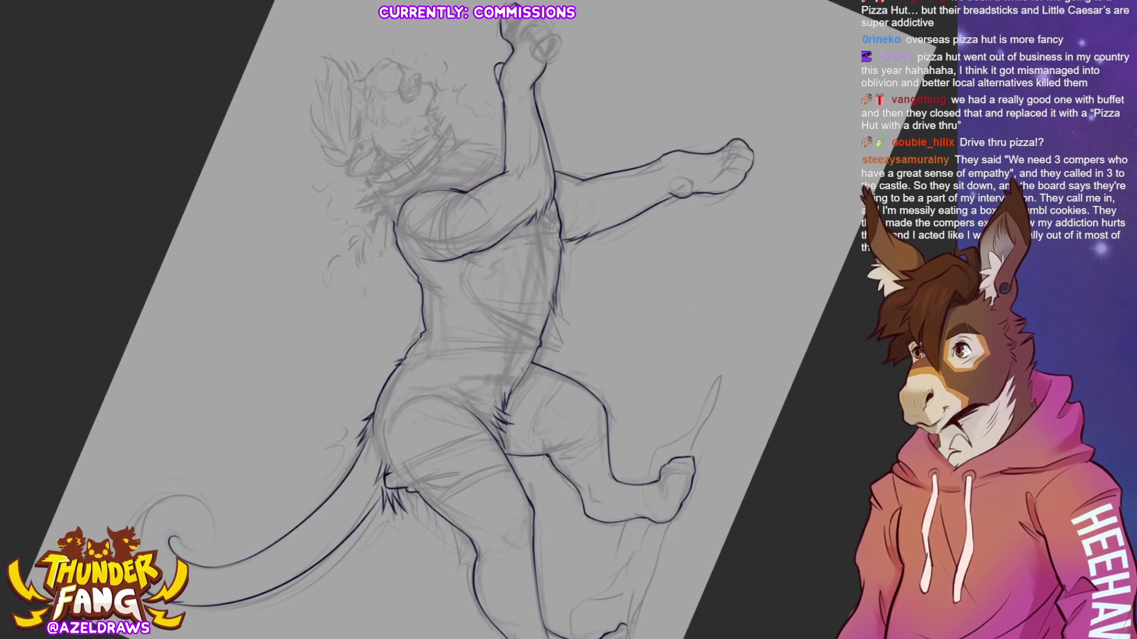
{"action": "key", "text": "minus"}
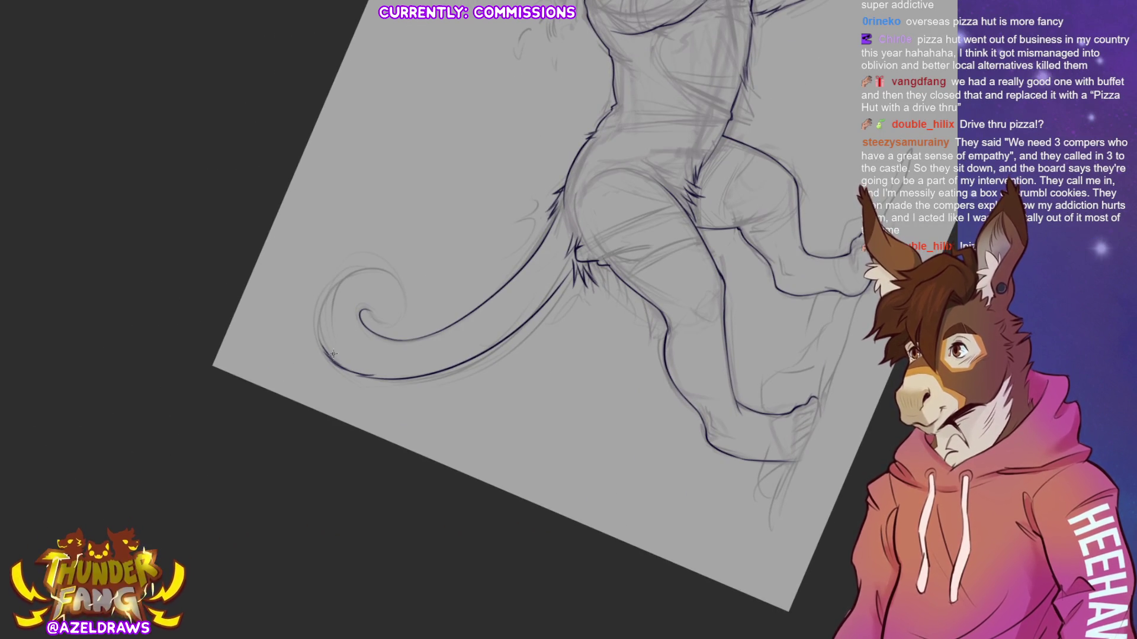
{"action": "mouse_move", "coordinate": [331, 353]}
{"action": "left_mouse_down"}
{"action": "mouse_move", "coordinate": [322, 306]}
{"action": "mouse_move", "coordinate": [380, 267]}
{"action": "left_mouse_up"}
{"action": "key", "text": "ctrl+z"}
{"action": "mouse_move", "coordinate": [329, 357]}
{"action": "left_mouse_down"}
{"action": "mouse_move", "coordinate": [318, 312]}
{"action": "mouse_move", "coordinate": [346, 274]}
{"action": "mouse_move", "coordinate": [381, 267]}
{"action": "left_mouse_up"}
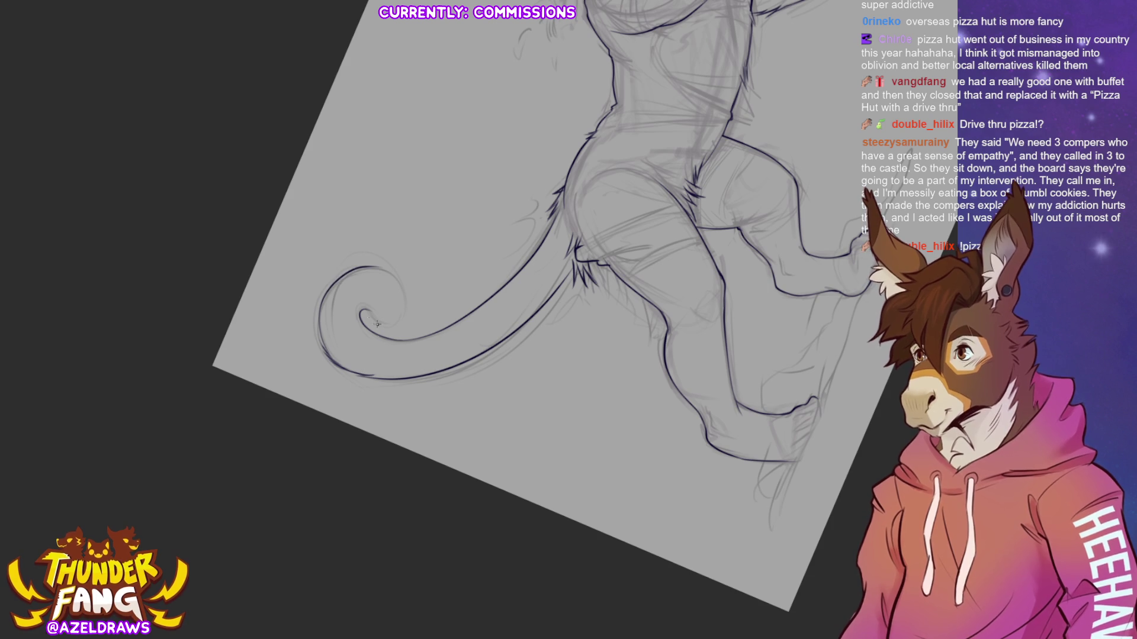
{"action": "mouse_move", "coordinate": [378, 322]}
{"action": "left_mouse_down"}
{"action": "mouse_move", "coordinate": [401, 326]}
{"action": "mouse_move", "coordinate": [406, 307]}
{"action": "left_mouse_up"}
{"action": "mouse_move", "coordinate": [357, 270]}
{"action": "left_mouse_down"}
{"action": "mouse_move", "coordinate": [380, 267]}
{"action": "mouse_move", "coordinate": [405, 286]}
{"action": "mouse_move", "coordinate": [401, 327]}
{"action": "left_mouse_up"}
{"action": "key", "text": "ctrl+0"}
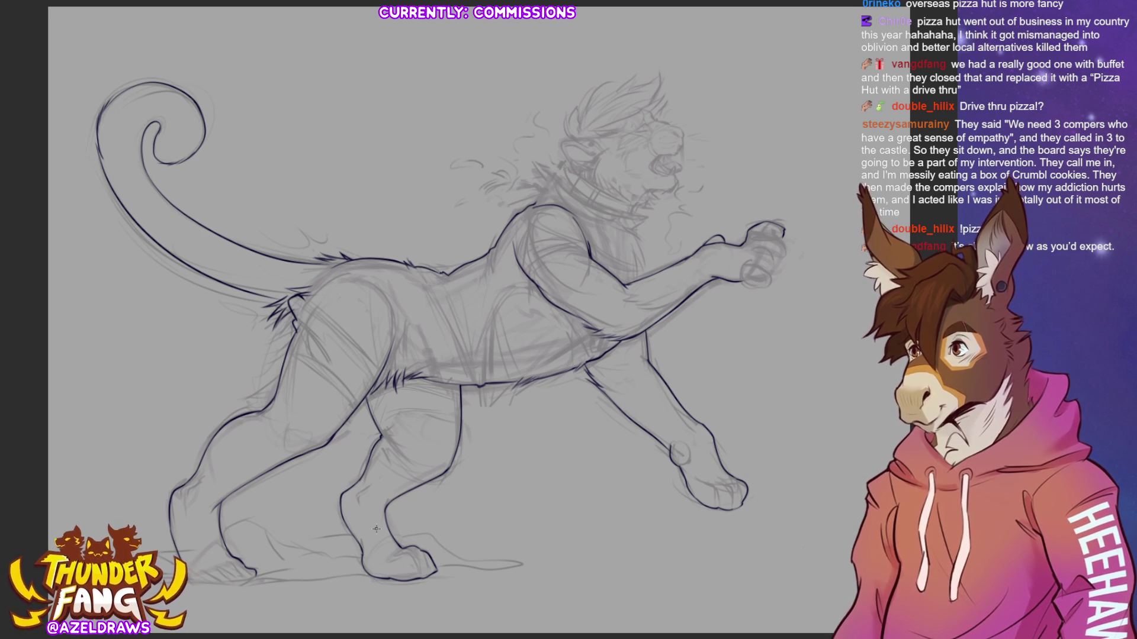
Brush short fur strokes at the tail base and along the back of the neck.
{"action": "left_click_drag", "start_coordinate": [280, 299], "coordinate": [253, 301]}
{"action": "key", "text": "ctrl+z"}
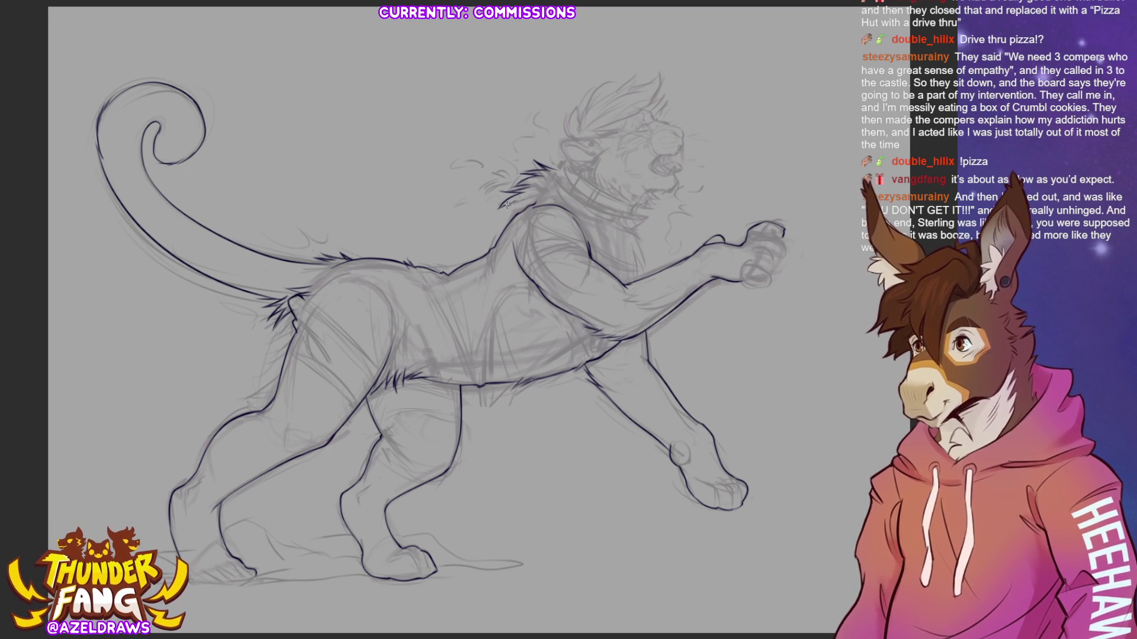
{"action": "left_click_drag", "start_coordinate": [501, 240], "coordinate": [507, 220]}
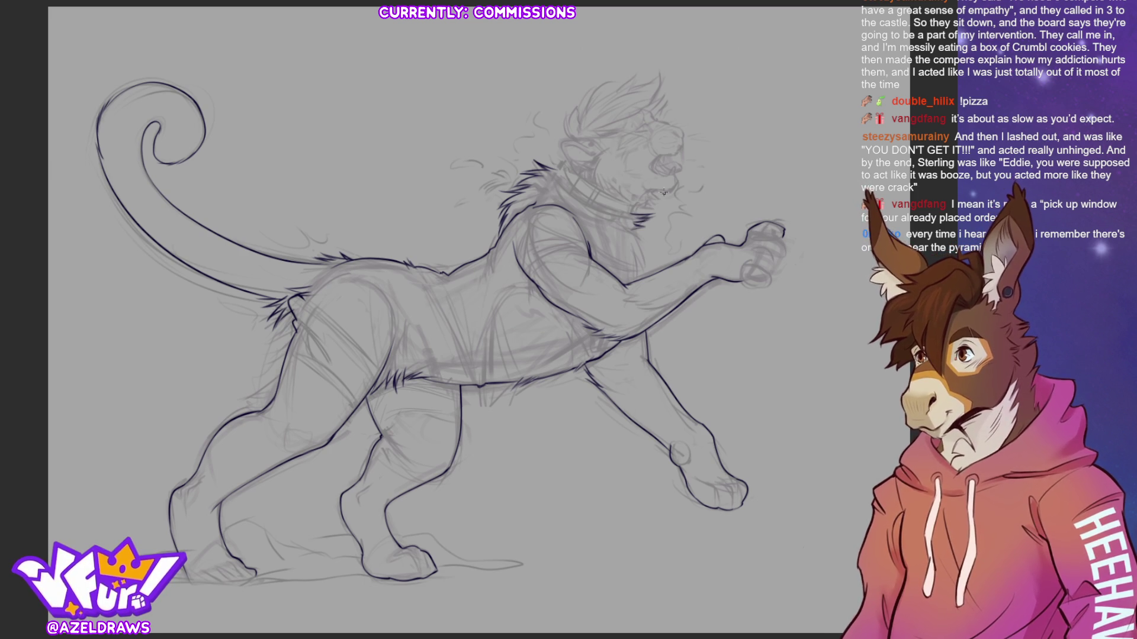
{"action": "left_click_drag", "start_coordinate": [629, 230], "coordinate": [640, 283]}
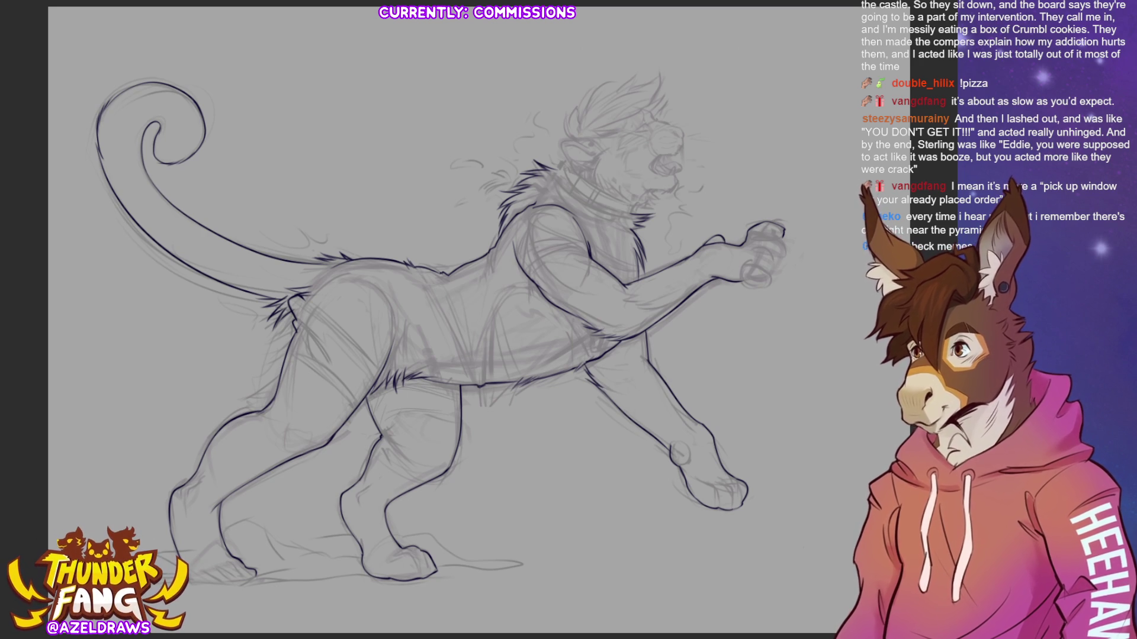
{"action": "scroll", "coordinate": [620, 248], "scroll_direction": "up", "scroll_amount": 5}
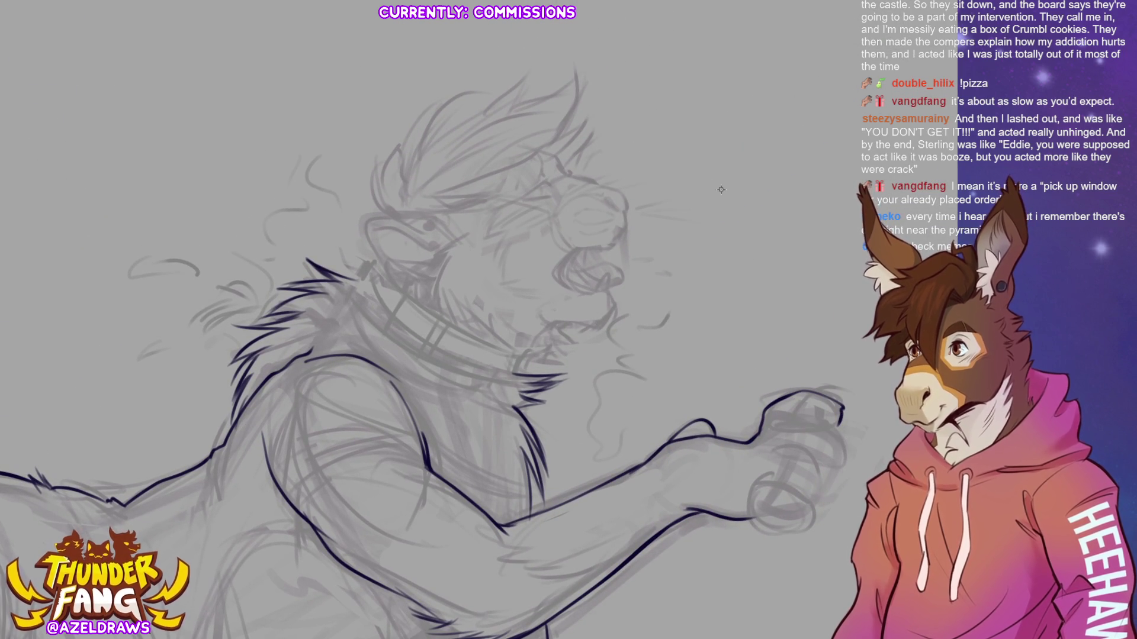
Ink the snout outline, the stroke under the muzzle, the mouth corner and chin-beard fur.
{"action": "left_click_drag", "start_coordinate": [602, 188], "coordinate": [626, 211]}
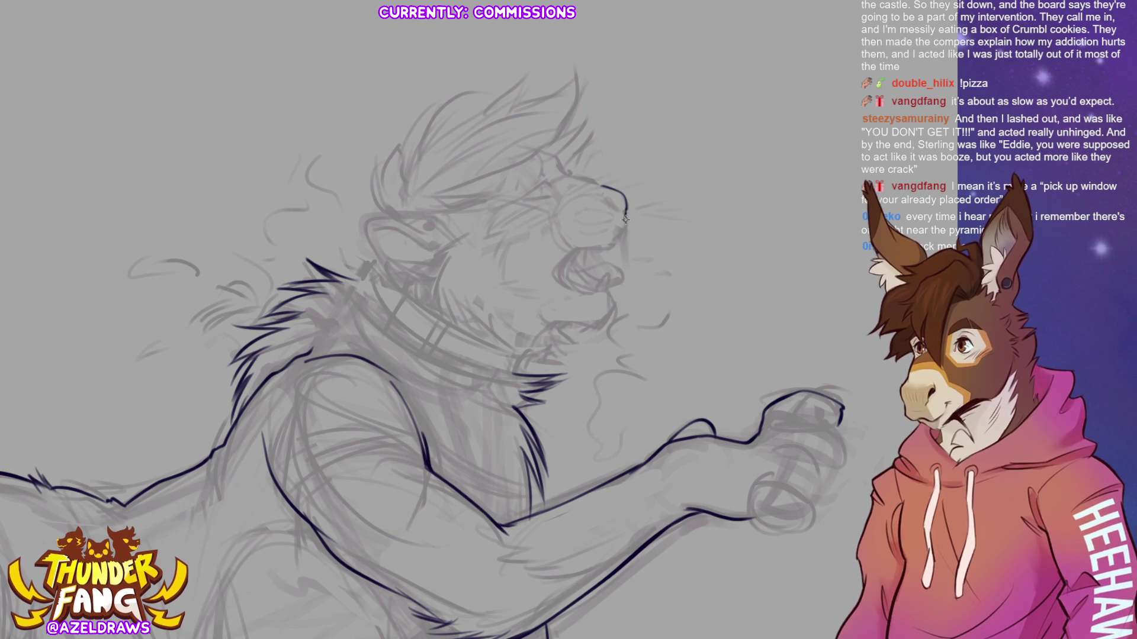
{"action": "left_click_drag", "start_coordinate": [625, 213], "coordinate": [602, 249]}
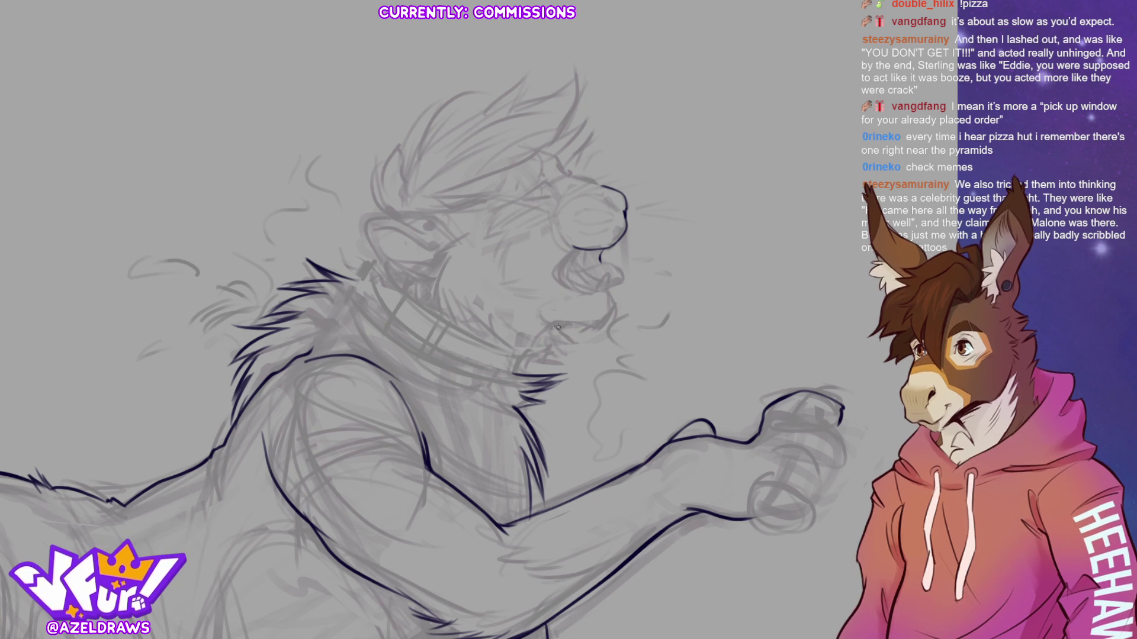
{"action": "mouse_move", "coordinate": [553, 327]}
{"action": "left_mouse_down"}
{"action": "mouse_move", "coordinate": [608, 322]}
{"action": "mouse_move", "coordinate": [600, 330]}
{"action": "left_mouse_up"}
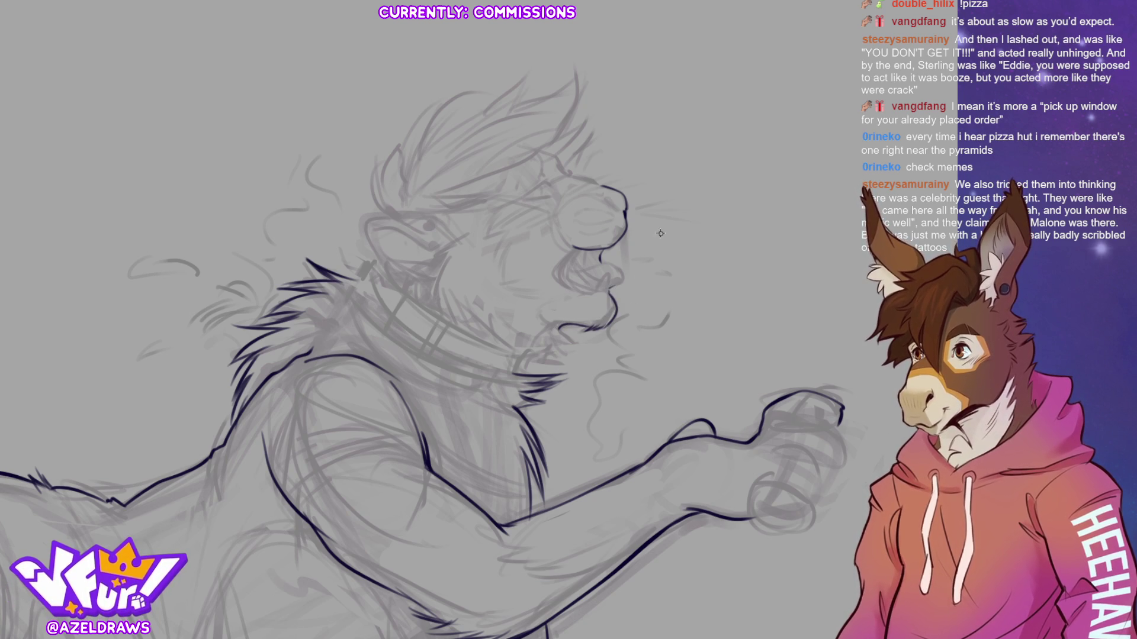
{"action": "mouse_move", "coordinate": [605, 264]}
{"action": "left_mouse_down"}
{"action": "mouse_move", "coordinate": [622, 273]}
{"action": "mouse_move", "coordinate": [607, 296]}
{"action": "left_mouse_up"}
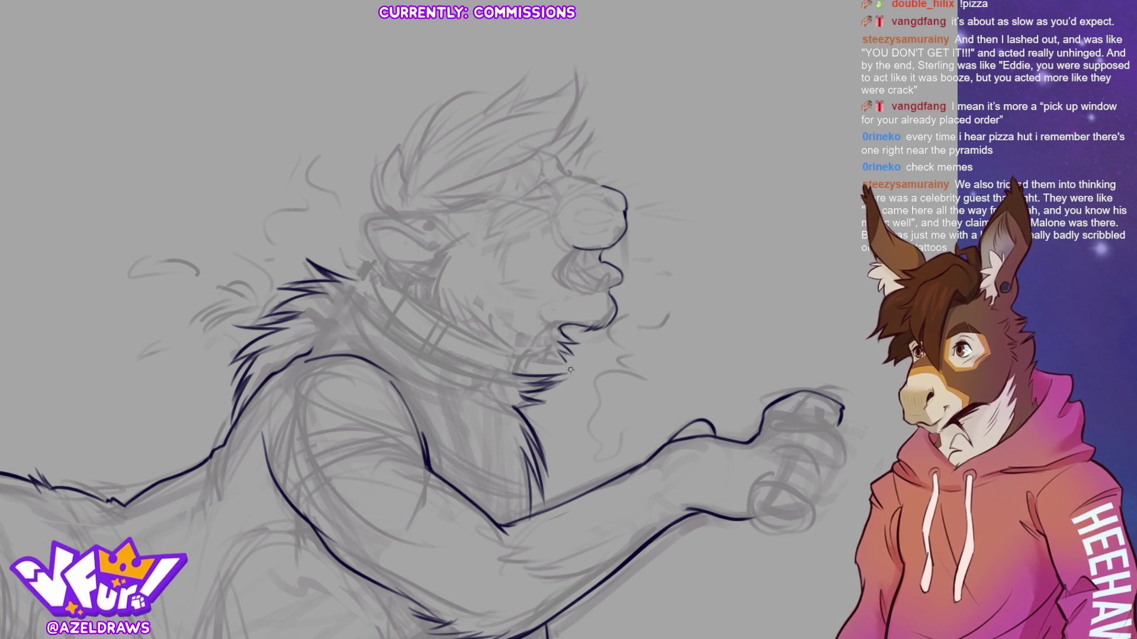
{"action": "left_click_drag", "start_coordinate": [544, 359], "coordinate": [568, 359]}
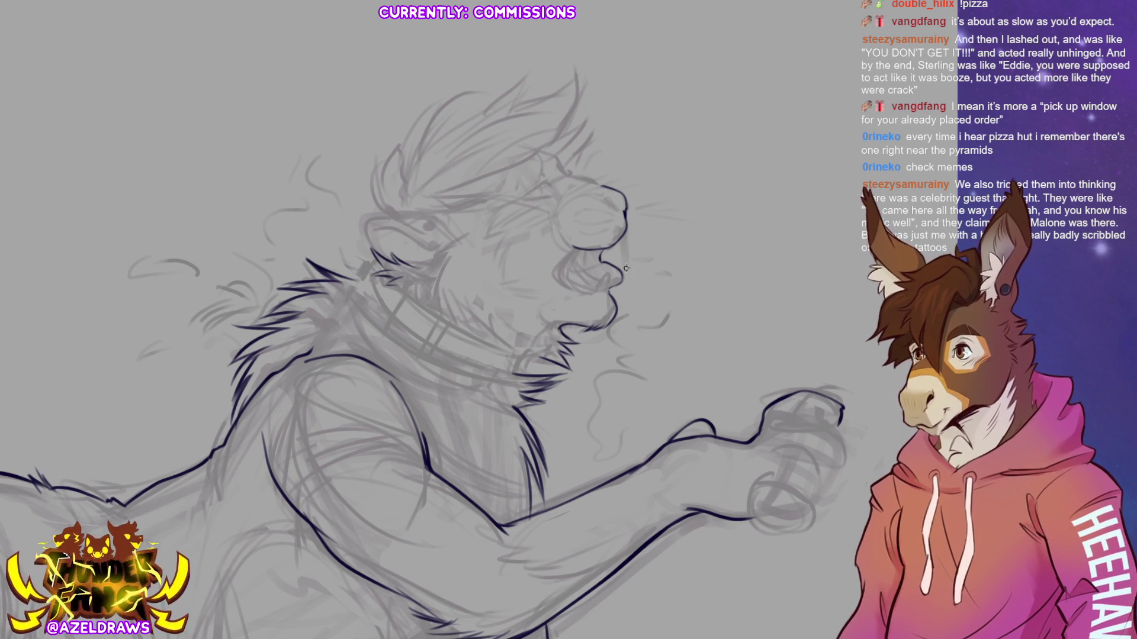
Ink the neck mane and a brow stroke, discarding two attempted collar lines.
{"action": "left_click_drag", "start_coordinate": [442, 299], "coordinate": [455, 333]}
{"action": "mouse_move", "coordinate": [442, 287]}
{"action": "left_mouse_down"}
{"action": "mouse_move", "coordinate": [448, 330]}
{"action": "mouse_move", "coordinate": [513, 346]}
{"action": "left_mouse_up"}
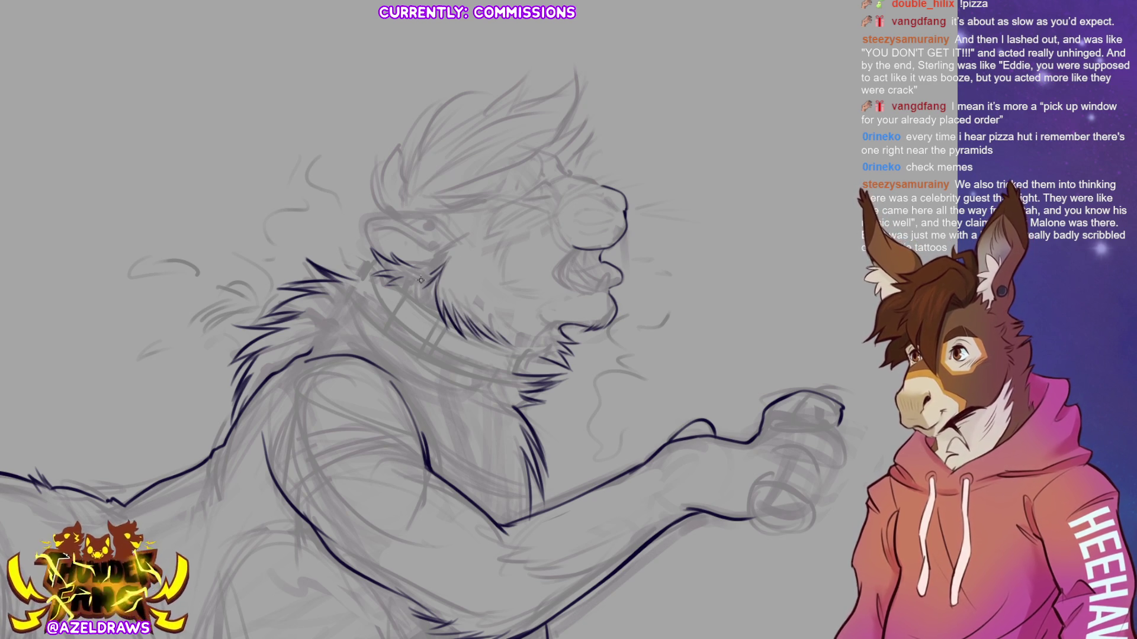
{"action": "mouse_move", "coordinate": [462, 236]}
{"action": "left_mouse_down"}
{"action": "mouse_move", "coordinate": [433, 248]}
{"action": "mouse_move", "coordinate": [425, 283]}
{"action": "left_mouse_up"}
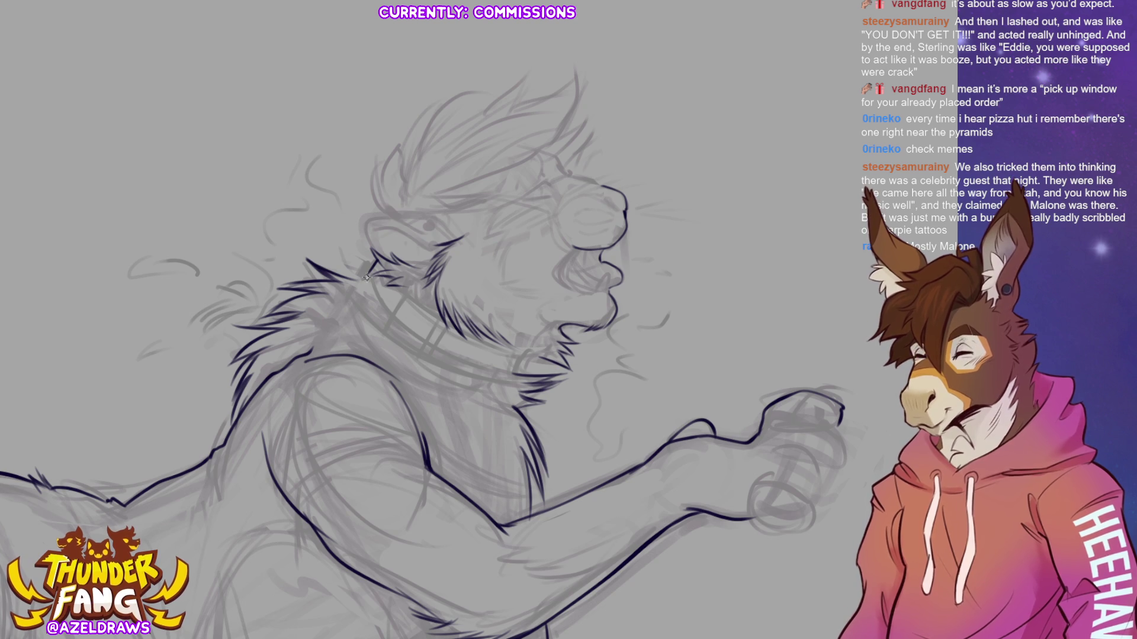
{"action": "left_click_drag", "start_coordinate": [366, 271], "coordinate": [500, 378]}
{"action": "key", "text": "ctrl+z"}
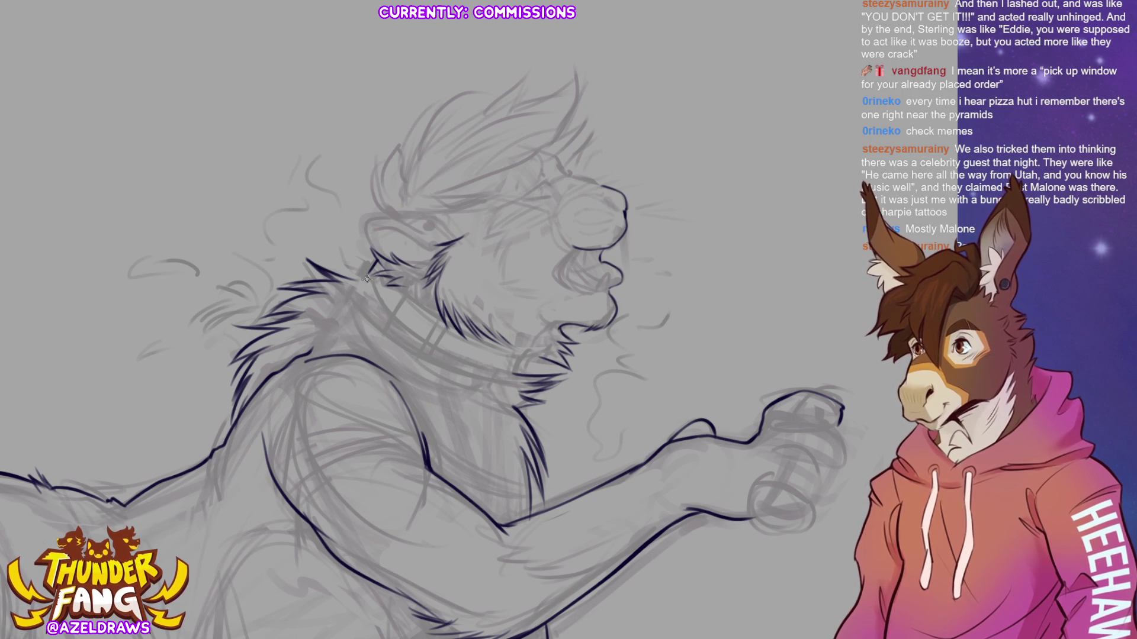
{"action": "left_click_drag", "start_coordinate": [366, 271], "coordinate": [505, 378]}
{"action": "key", "text": "ctrl+z"}
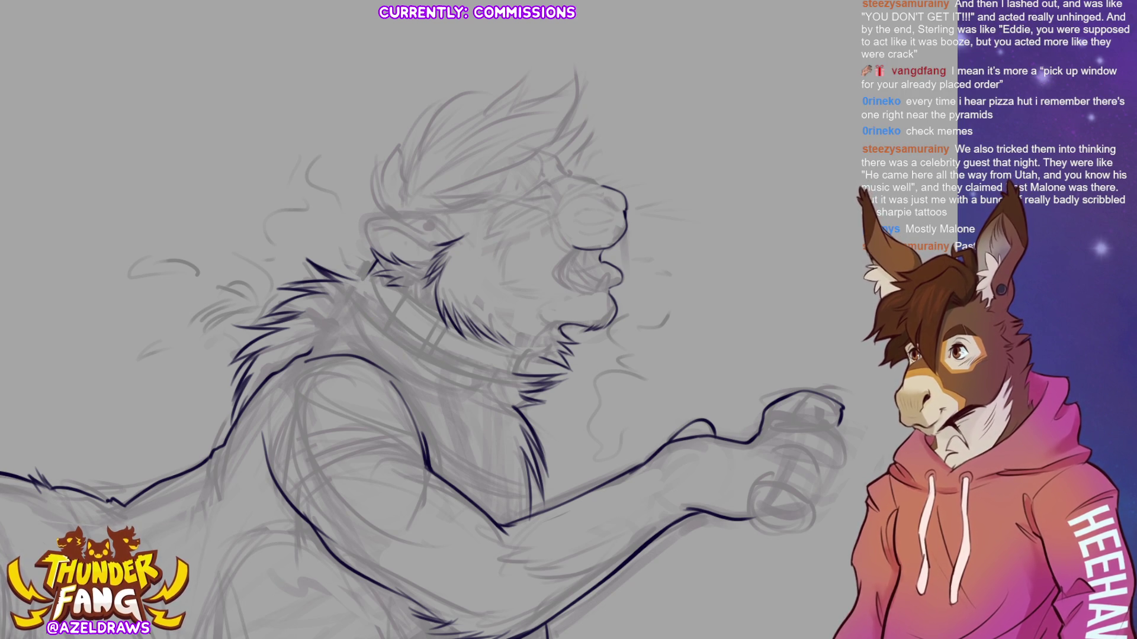
{"action": "left_click_drag", "start_coordinate": [387, 236], "coordinate": [565, 258]}
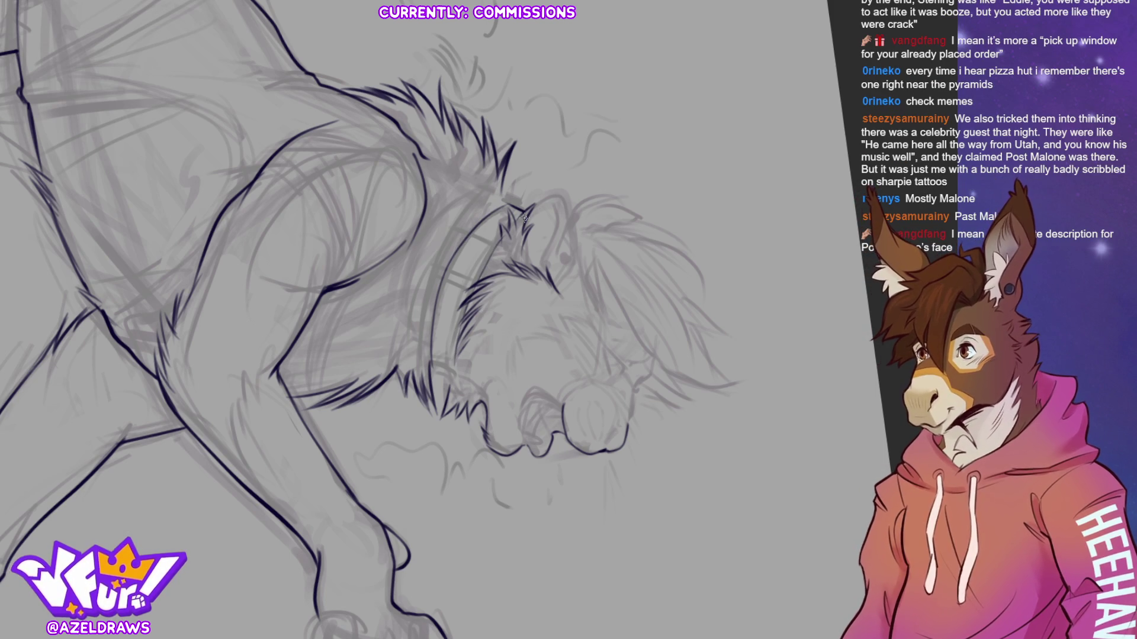
Add a short ink mark on the face and return the canvas upright.
{"action": "left_click_drag", "start_coordinate": [434, 364], "coordinate": [451, 371]}
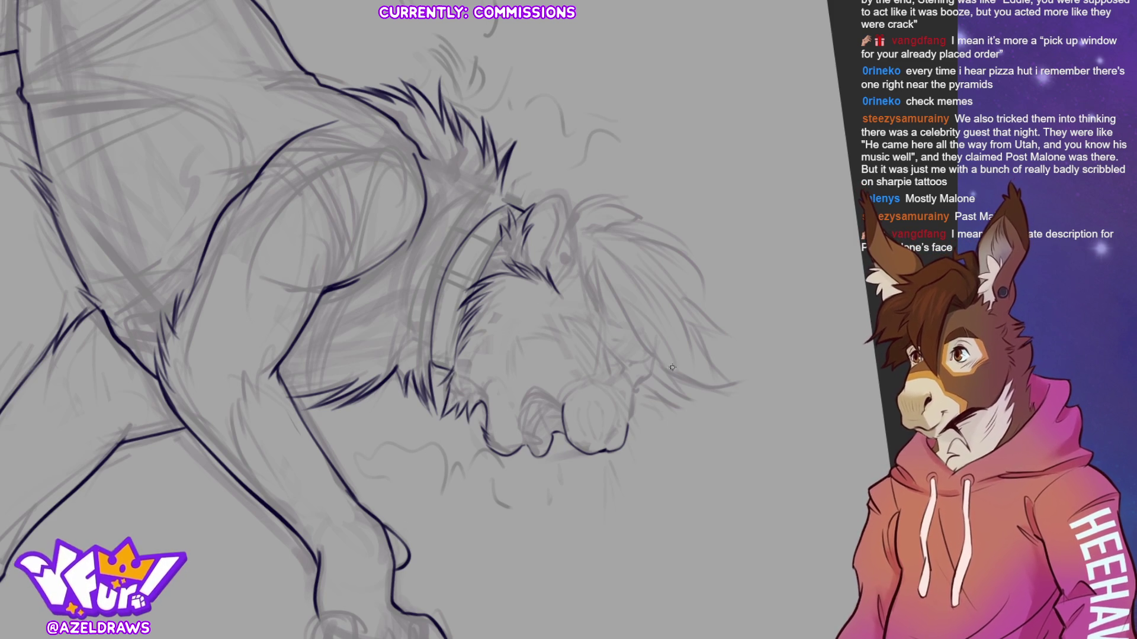
{"action": "key", "text": "r"}
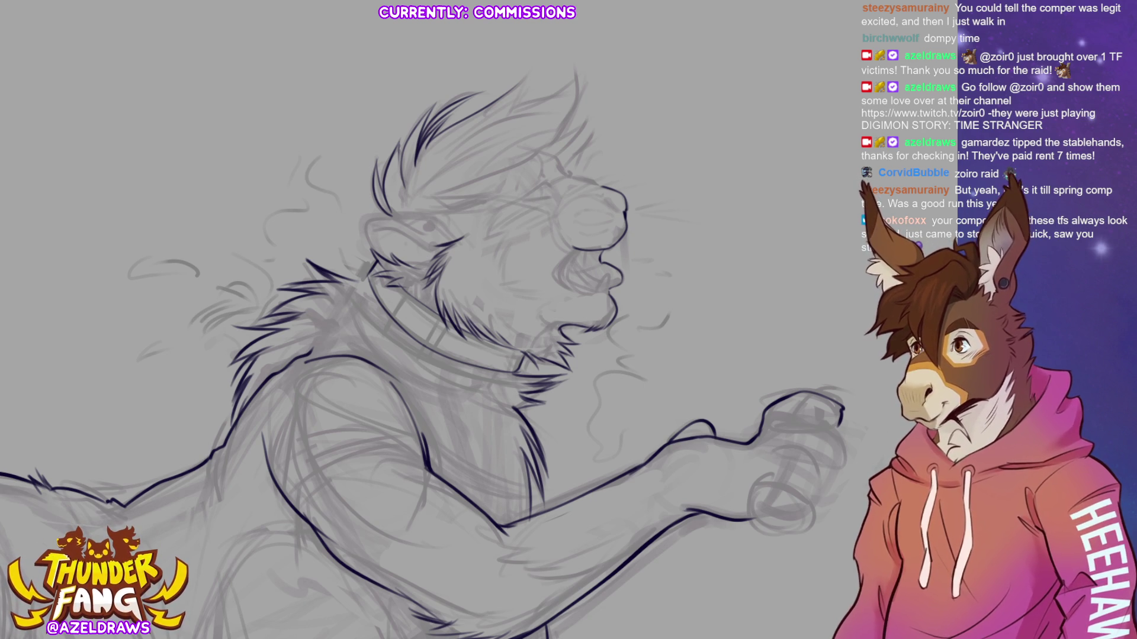
Fit the view to show the whole creature drawing.
{"action": "key", "text": "ctrl+0"}
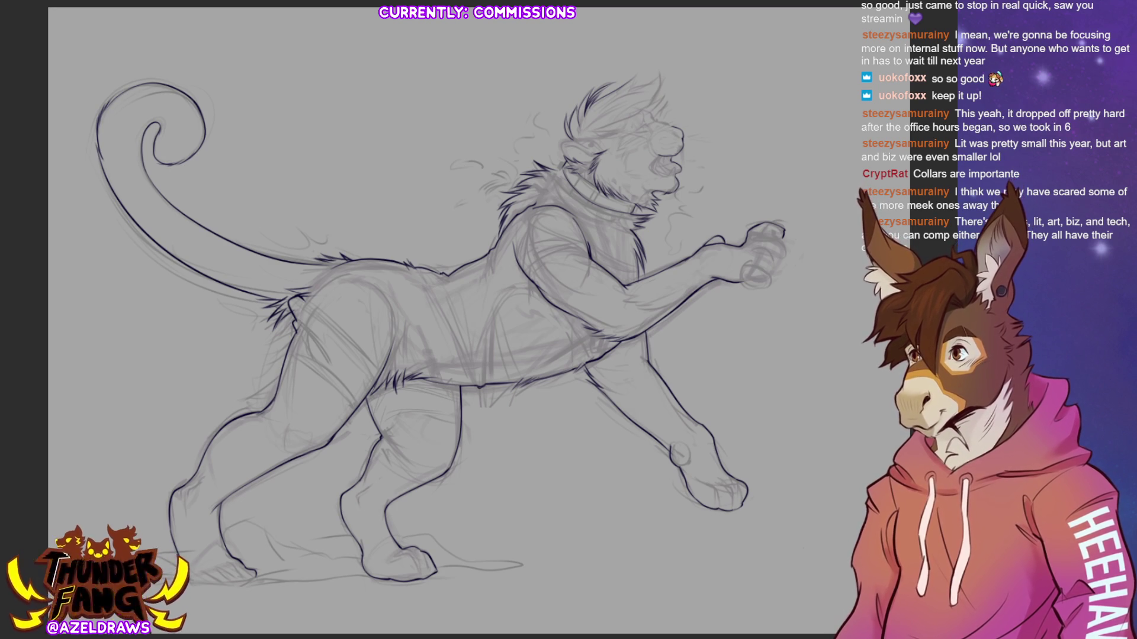
{"action": "scroll", "coordinate": [455, 320], "scroll_direction": "up", "scroll_amount": 5}
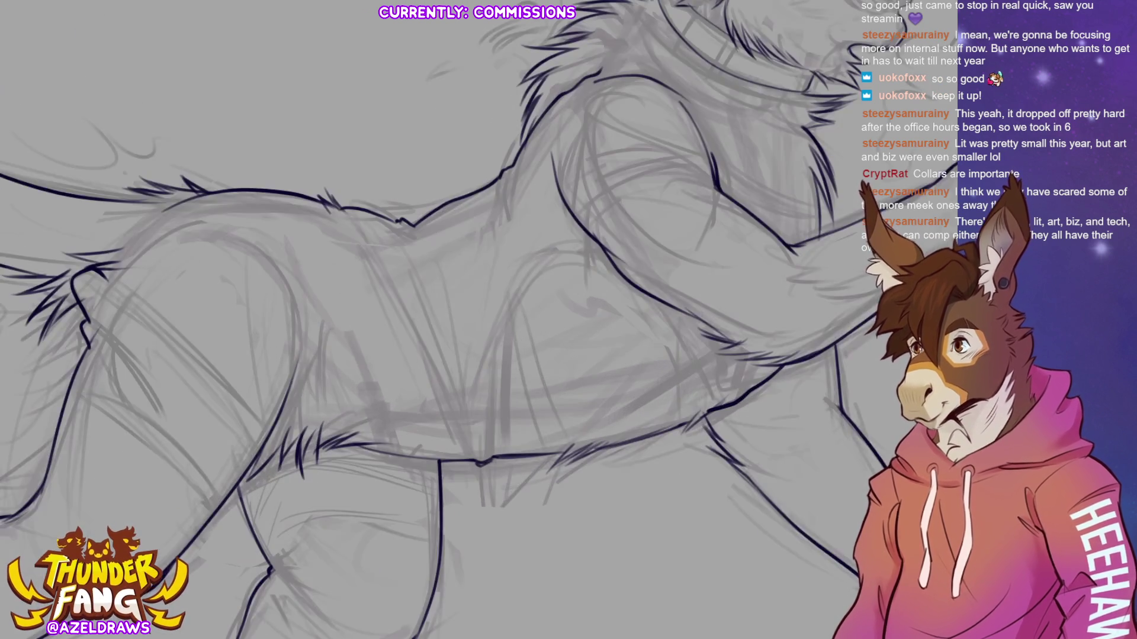
Brush dark hair strands curving up over the top of the head, redoing a stray stroke.
{"action": "mouse_move", "coordinate": [516, 128]}
{"action": "left_mouse_down"}
{"action": "mouse_move", "coordinate": [538, 100]}
{"action": "mouse_move", "coordinate": [591, 92]}
{"action": "left_mouse_up"}
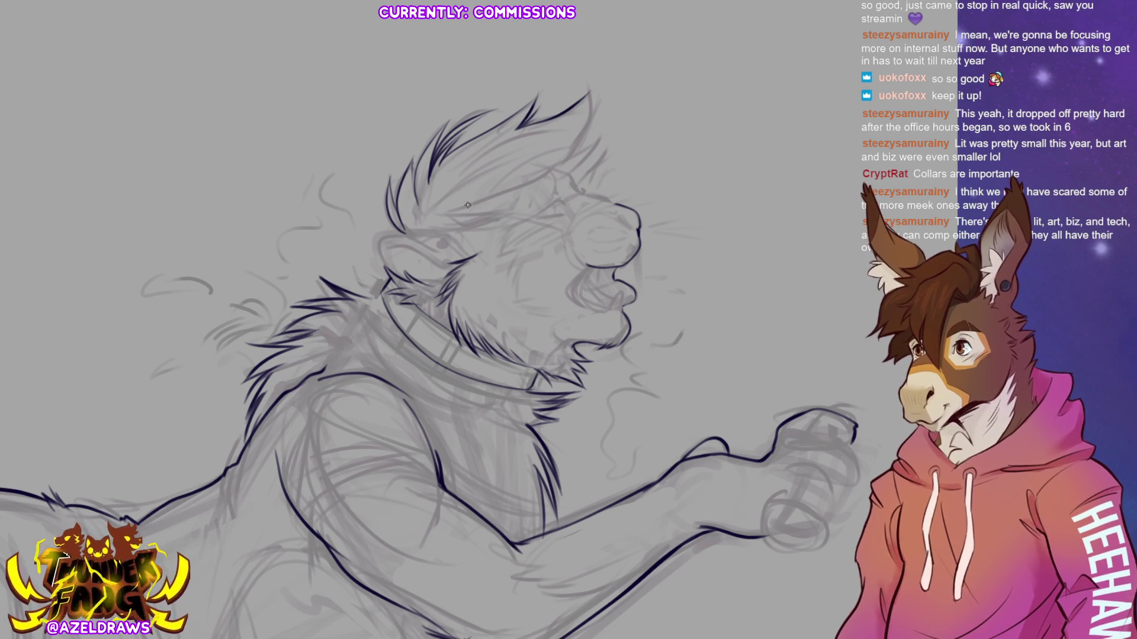
{"action": "mouse_move", "coordinate": [451, 213]}
{"action": "left_mouse_down"}
{"action": "mouse_move", "coordinate": [537, 196]}
{"action": "mouse_move", "coordinate": [591, 132]}
{"action": "left_mouse_up"}
{"action": "key", "text": "ctrl+z"}
{"action": "left_click_drag", "start_coordinate": [487, 197], "coordinate": [590, 82]}
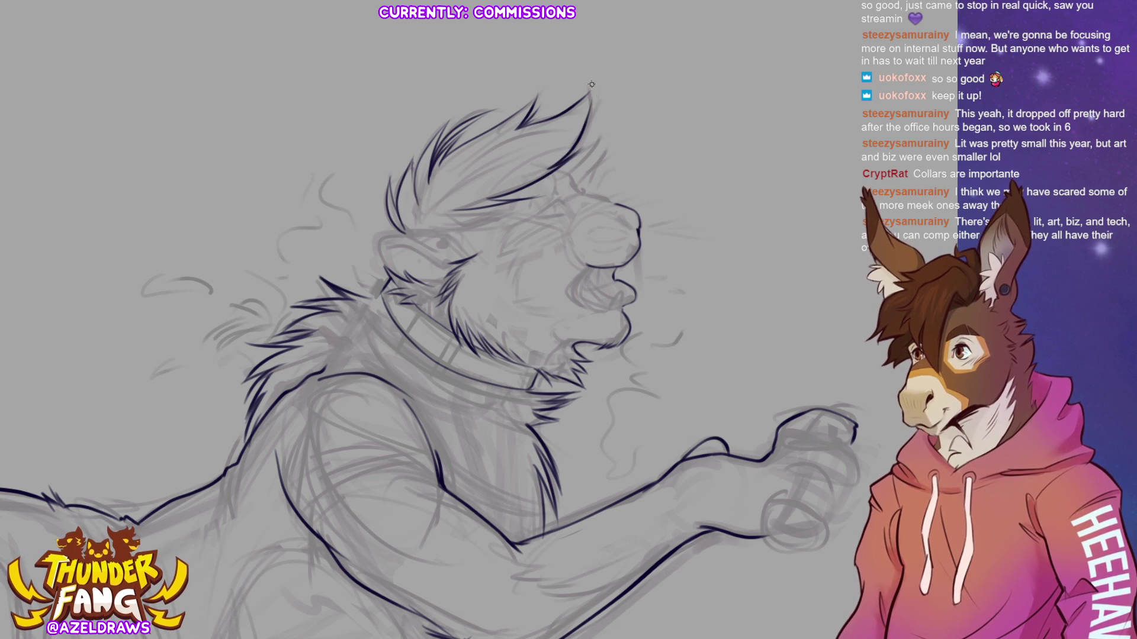